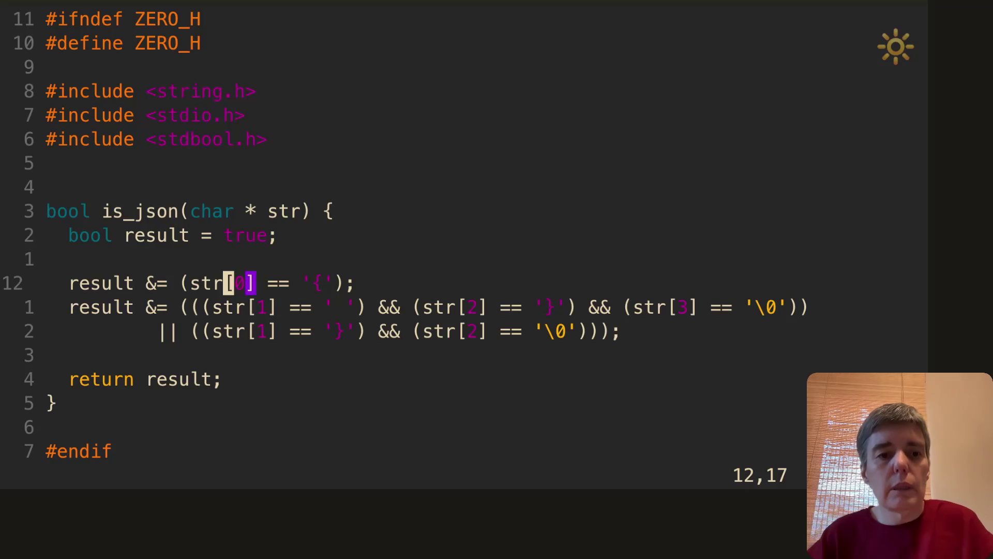
Step: Step through the str[0] and str[1] checks and the closing-brace alternative in is_json
key(l)
key(j)
key(l)
key(l)
key(l)
key(l)
key(l)
key(l)
key(l)
key(l)
key(l)
key(l)
key(l)
key(l)
key(l)
key(l)
key(l)
key(l)
key(l)
key(l)
key(l)
key(l)
key(l)
key(l)
key(l)
key(l)
key(j)
key(h)
key(h)
key(h)
key(h)
key(h)
key(h)
key(h)
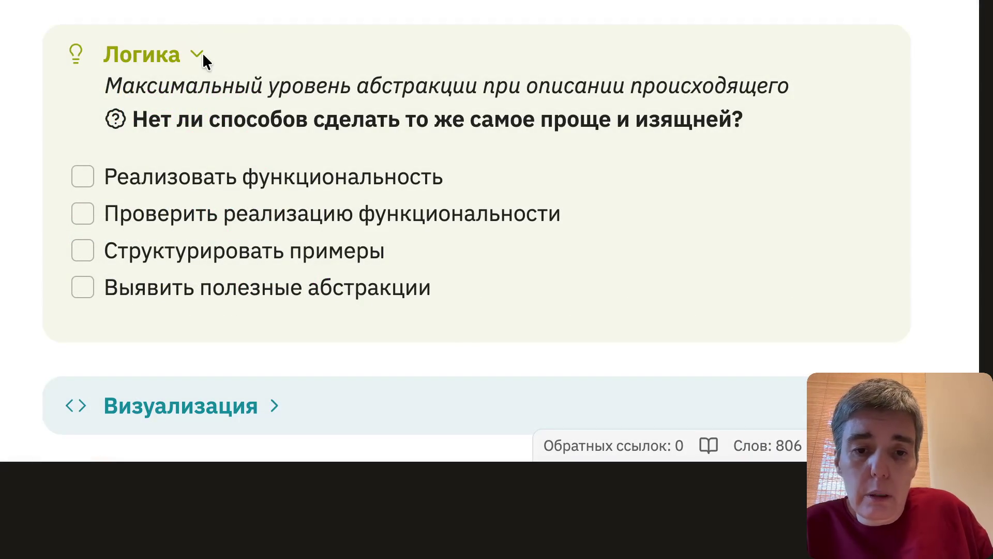
Step: Collapse Логика, review the completed task under Визуализация, then fold Визуализация again
click(201, 53)
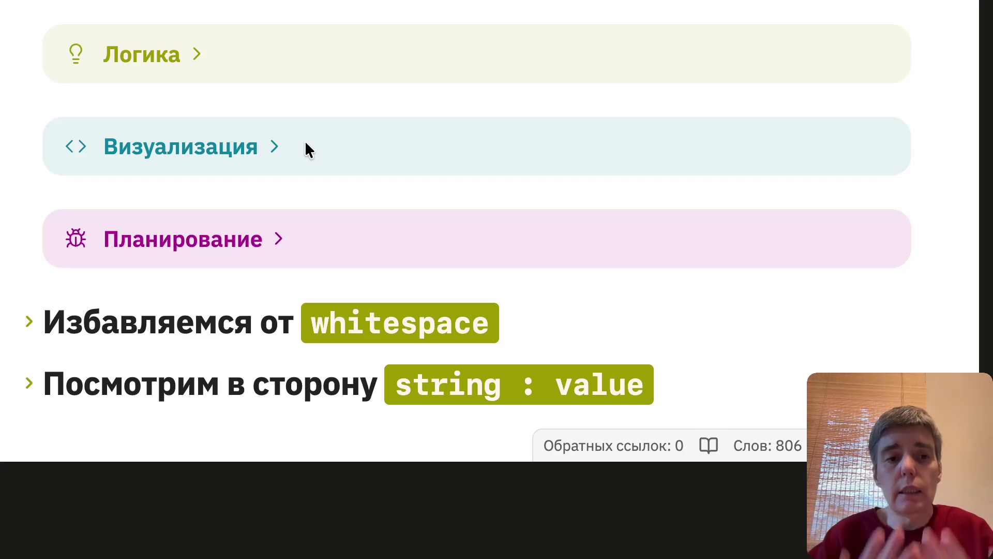
click(276, 146)
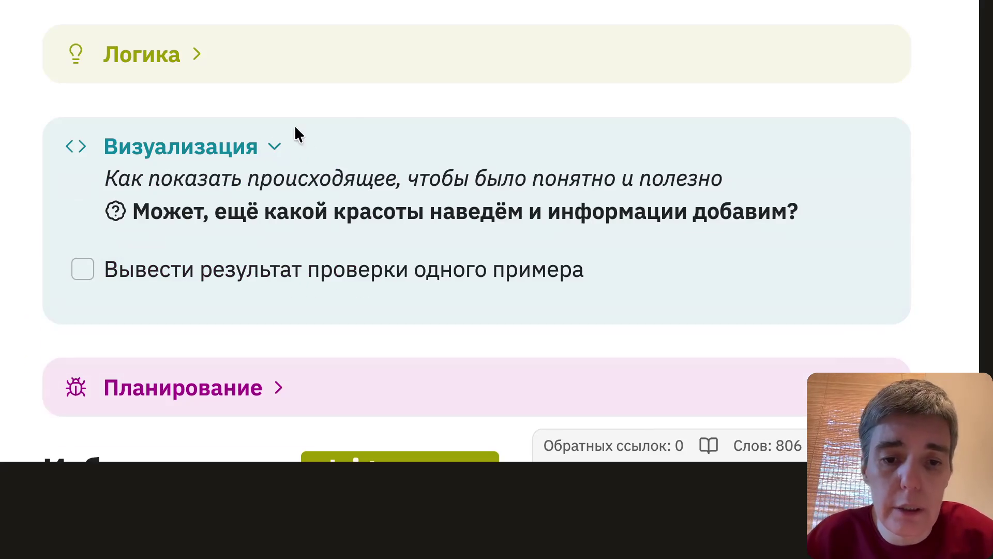
scroll(349, 107, down, 3)
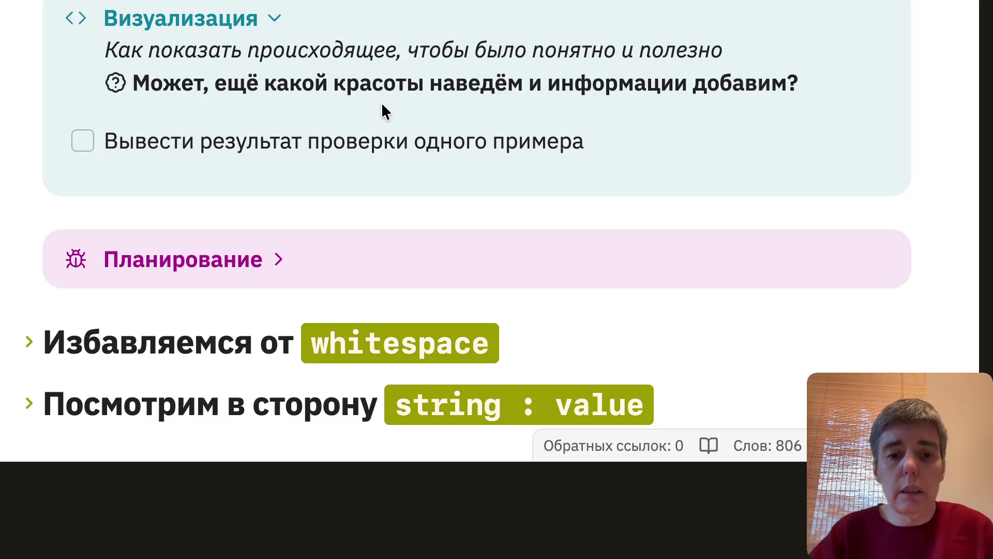
click(82, 143)
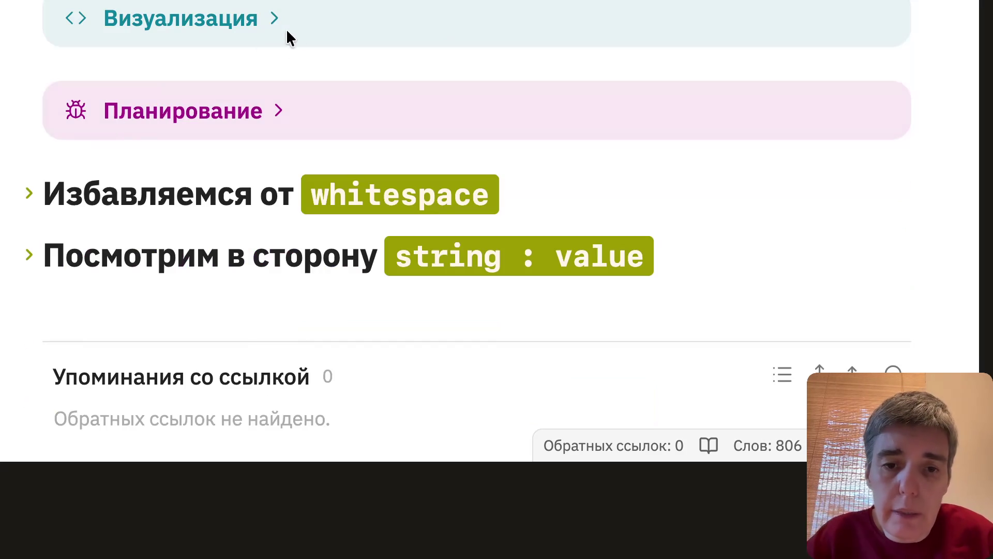
click(269, 19)
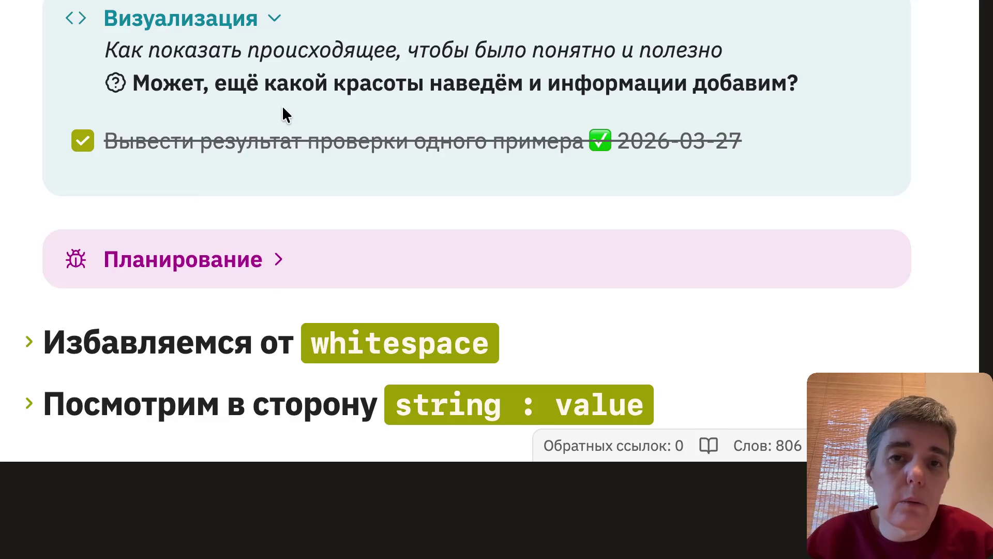
scroll(283, 102, down, 1)
scroll(283, 105, up, 2)
scroll(283, 107, up, 3)
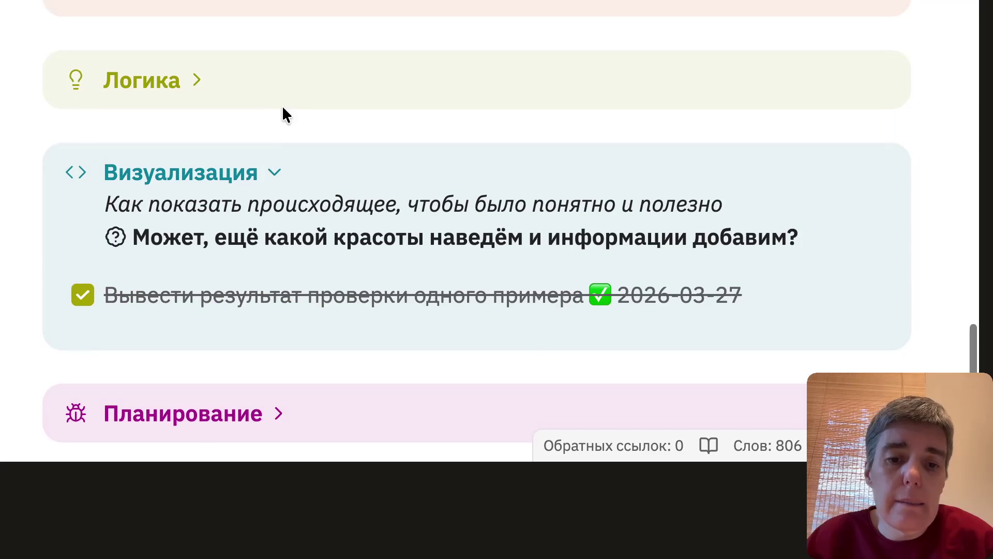
scroll(282, 104, down, 1)
click(273, 149)
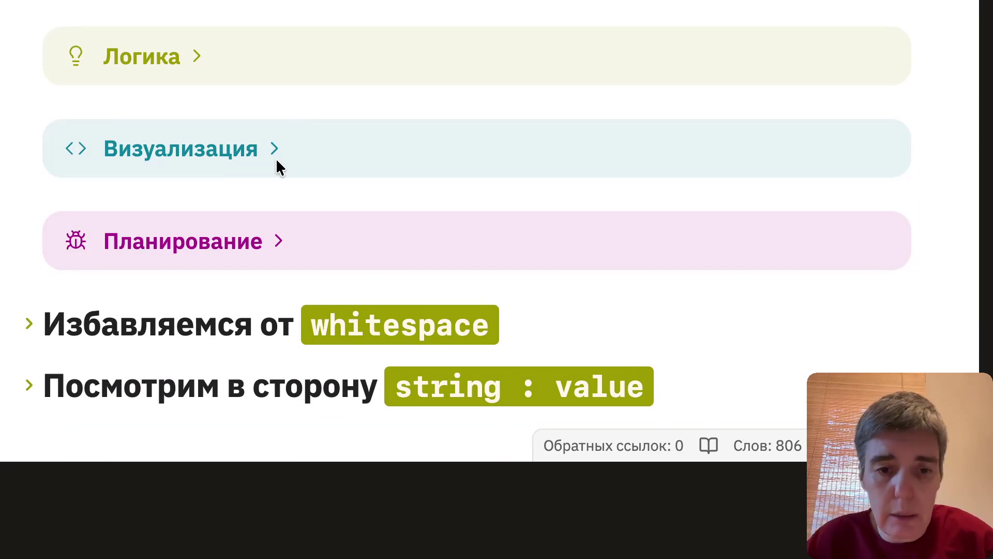
Step: Expand the Планирование callout to show its four tasks
click(277, 243)
scroll(331, 164, down, 1)
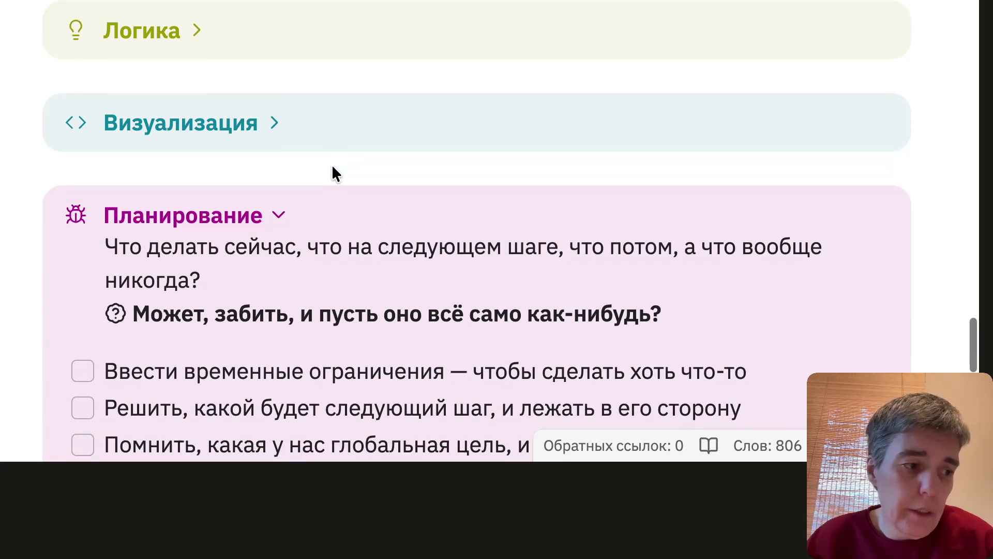
scroll(331, 163, down, 2)
scroll(332, 163, down, 1)
scroll(331, 166, down, 1)
scroll(331, 166, down, 1)
scroll(331, 167, up, 1)
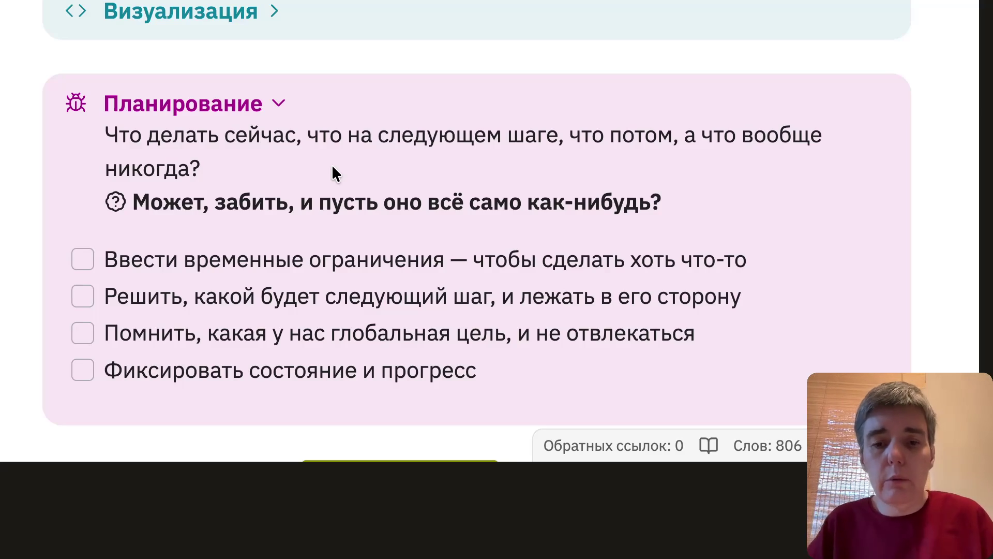
scroll(333, 167, up, 1)
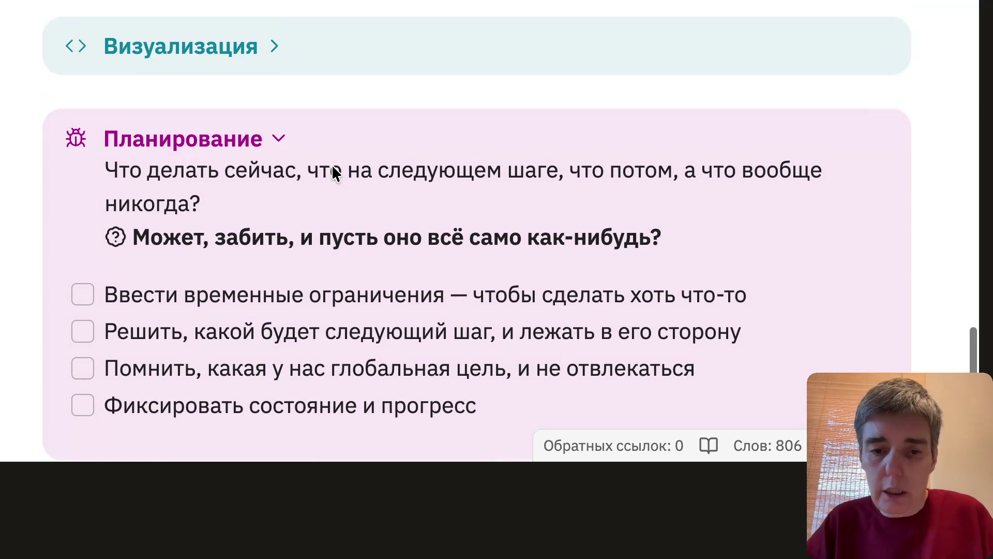
scroll(332, 167, up, 3)
scroll(331, 173, up, 5)
scroll(332, 172, up, 5)
scroll(331, 173, up, 5)
scroll(332, 172, up, 5)
scroll(332, 166, up, 3)
scroll(332, 166, up, 5)
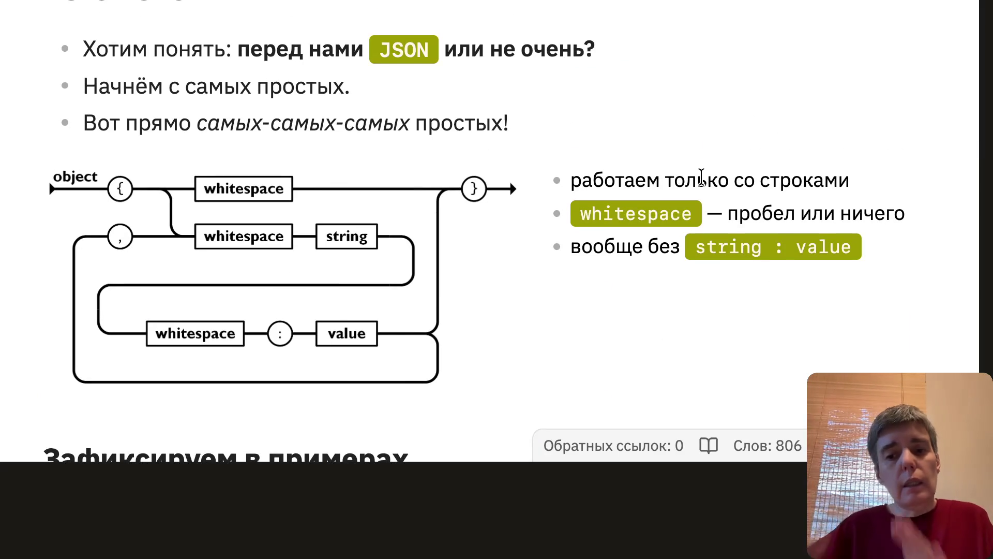
scroll(701, 177, down, 2)
scroll(701, 177, down, 5)
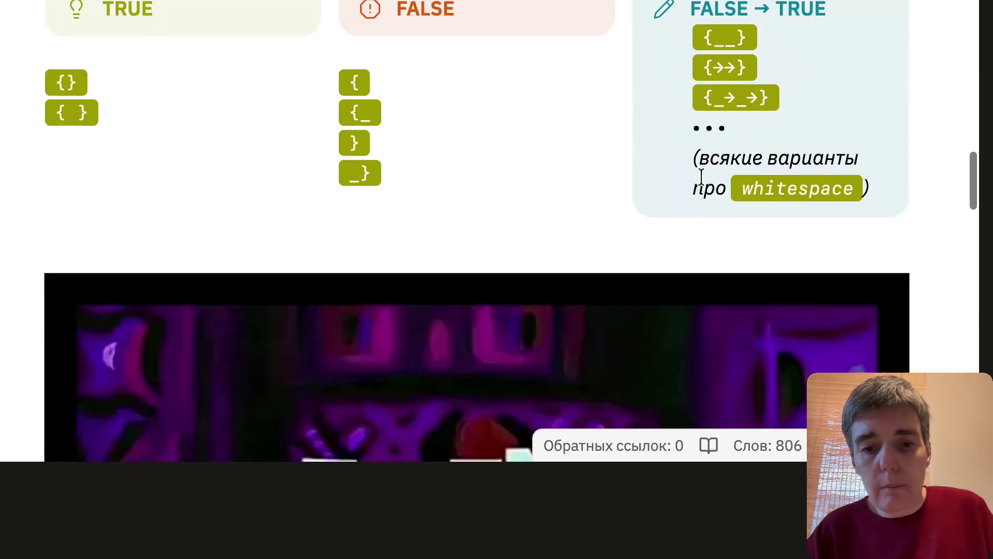
scroll(700, 177, down, 5)
scroll(702, 181, down, 5)
scroll(701, 184, down, 5)
scroll(701, 184, down, 3)
scroll(701, 184, down, 5)
scroll(702, 184, down, 3)
scroll(701, 178, down, 4)
scroll(701, 178, up, 3)
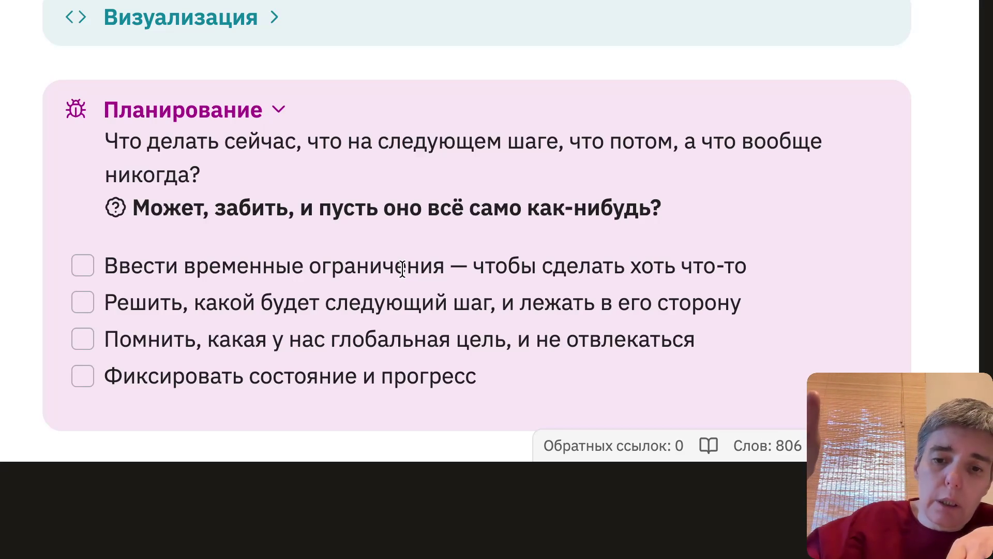
scroll(402, 268, down, 15)
scroll(401, 266, up, 1)
scroll(402, 266, down, 1)
scroll(403, 267, down, 1)
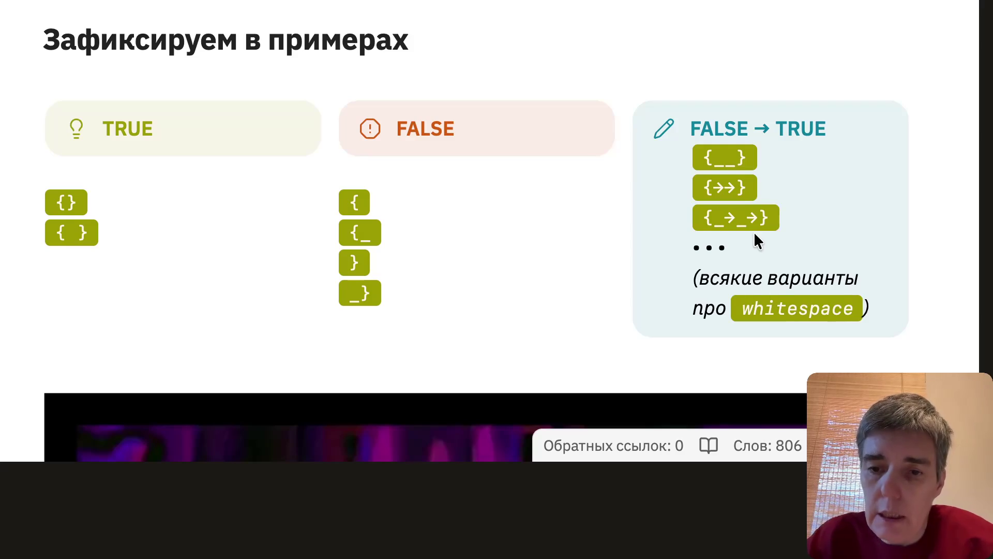
scroll(755, 234, up, 1)
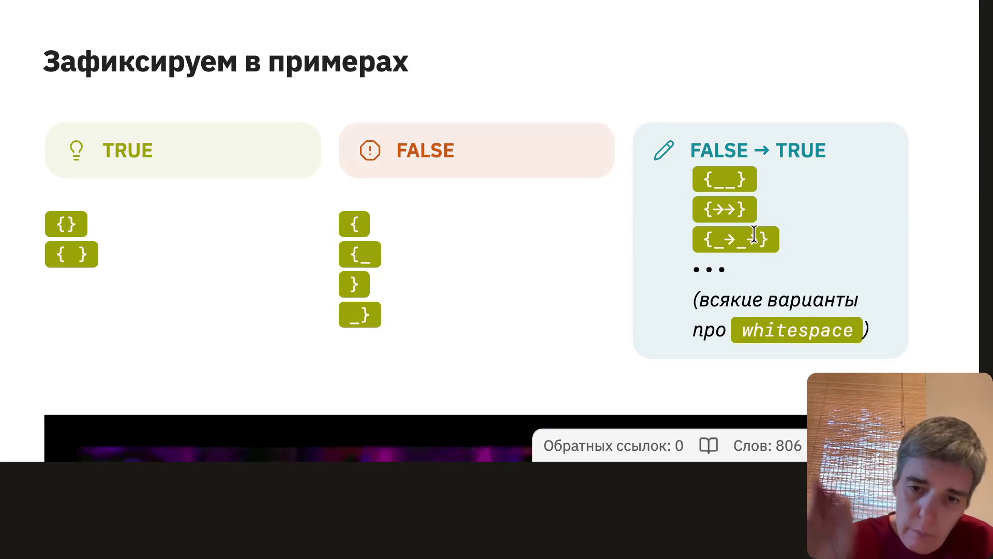
scroll(754, 233, up, 5)
scroll(754, 232, up, 2)
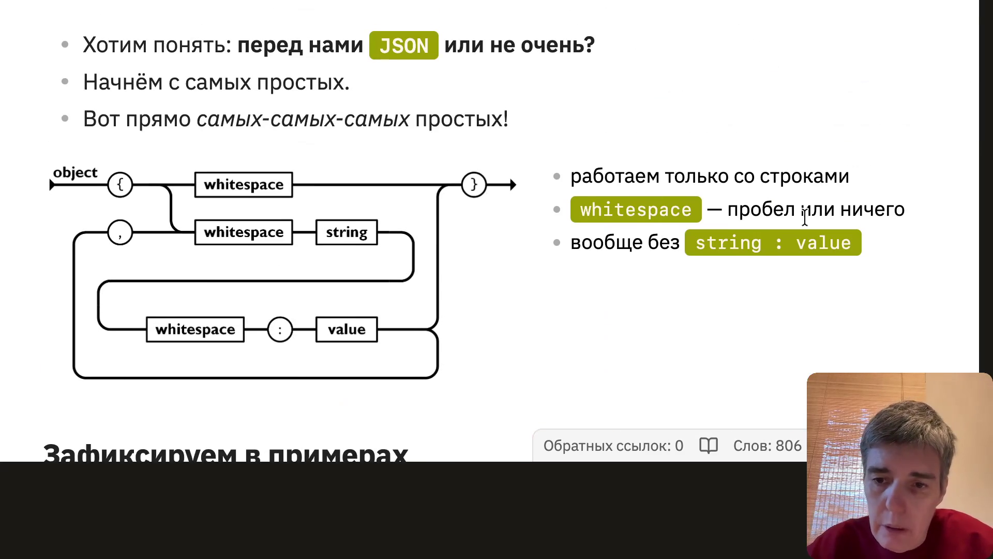
scroll(614, 207, down, 7)
scroll(616, 214, down, 2)
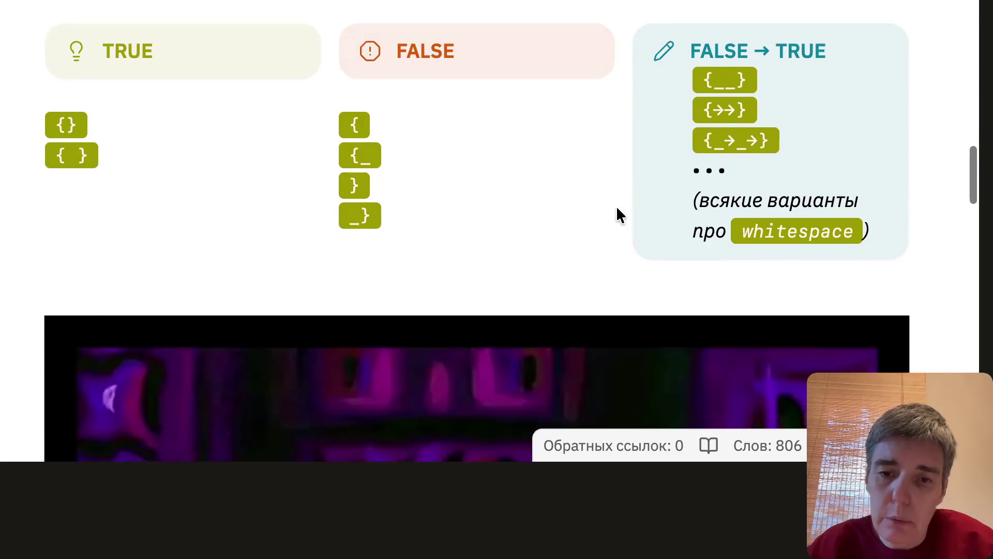
scroll(617, 208, up, 1)
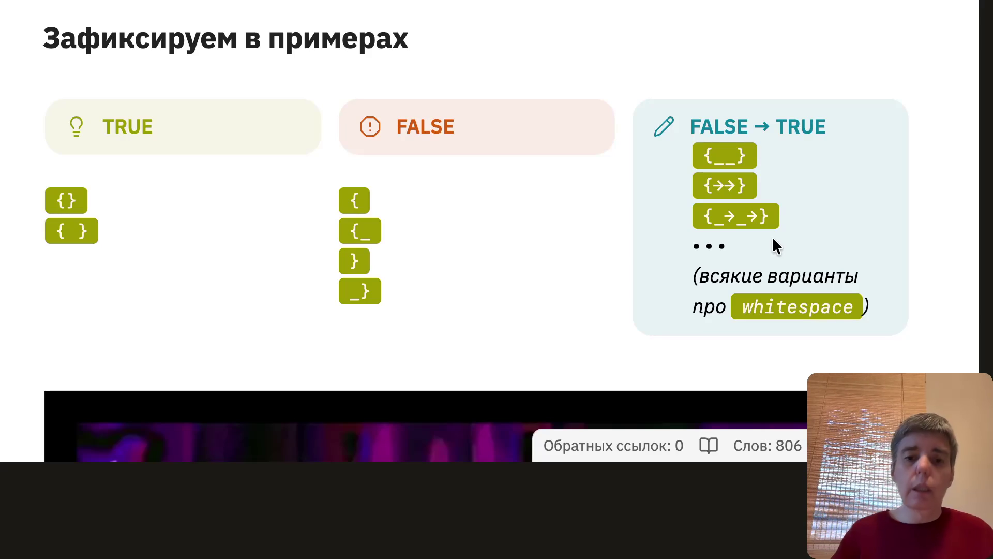
scroll(772, 240, down, 2)
scroll(773, 239, down, 5)
scroll(773, 240, down, 4)
scroll(773, 238, down, 1)
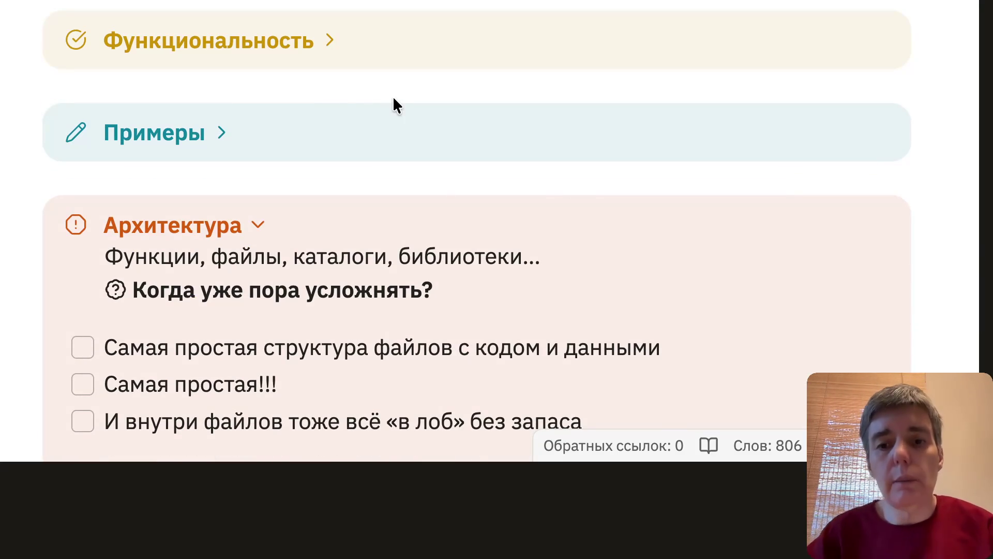
scroll(394, 99, up, 3)
scroll(393, 99, up, 5)
scroll(393, 99, up, 4)
scroll(393, 99, up, 1)
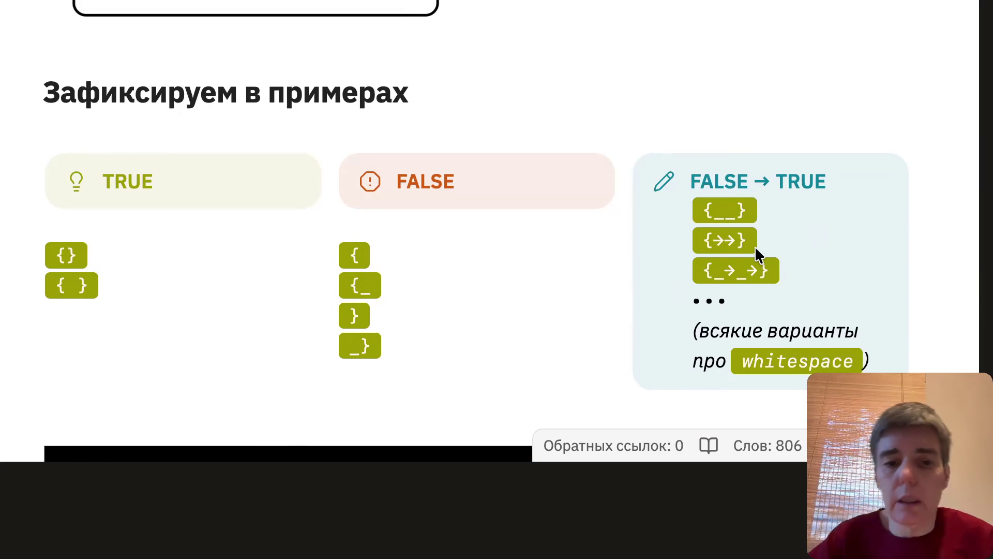
scroll(756, 249, down, 1)
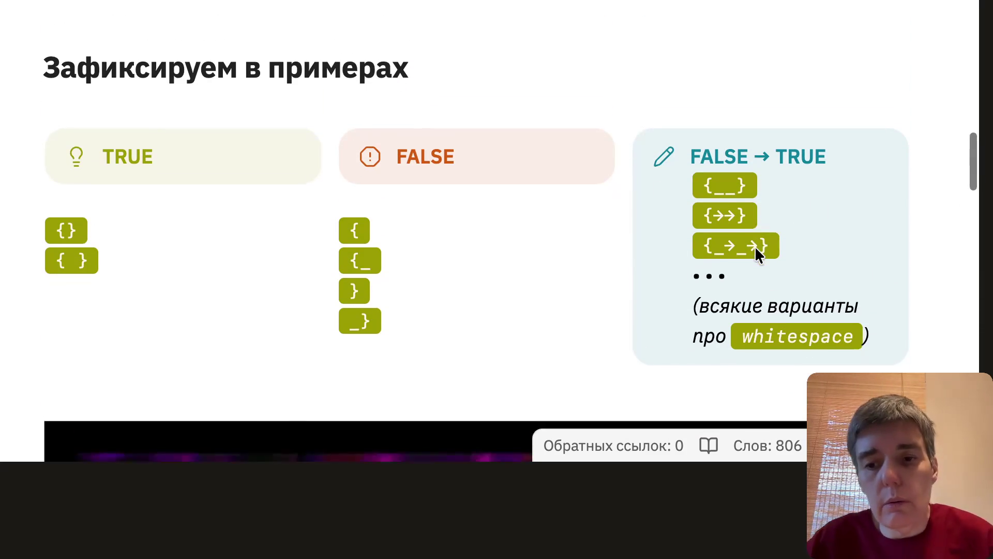
scroll(756, 249, down, 2)
scroll(756, 249, down, 5)
scroll(756, 250, down, 5)
scroll(755, 249, down, 1)
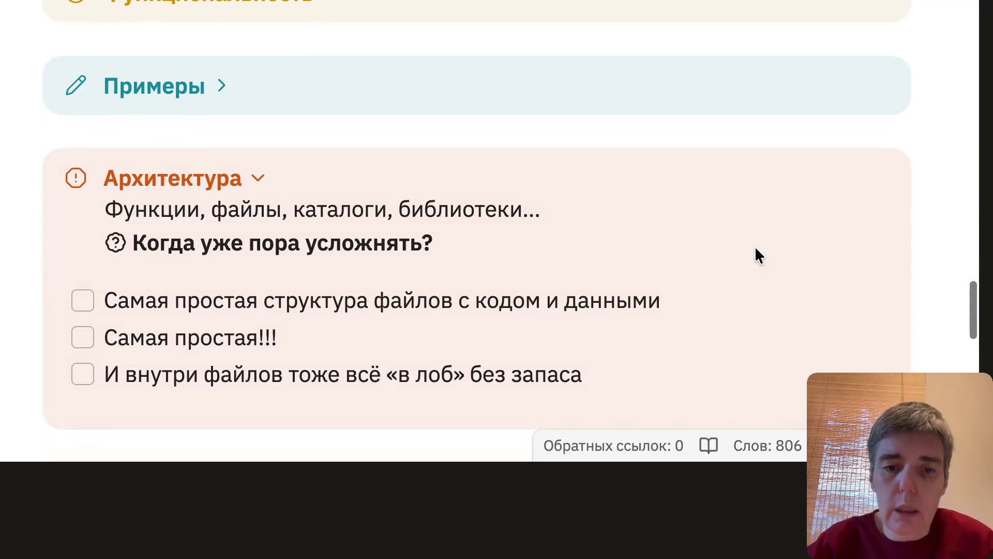
scroll(755, 249, down, 2)
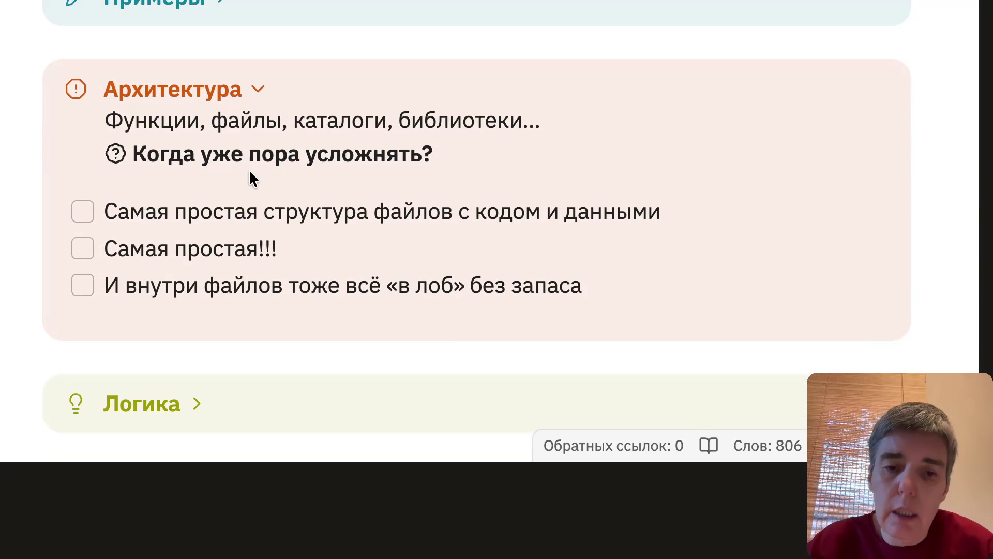
scroll(249, 176, down, 1)
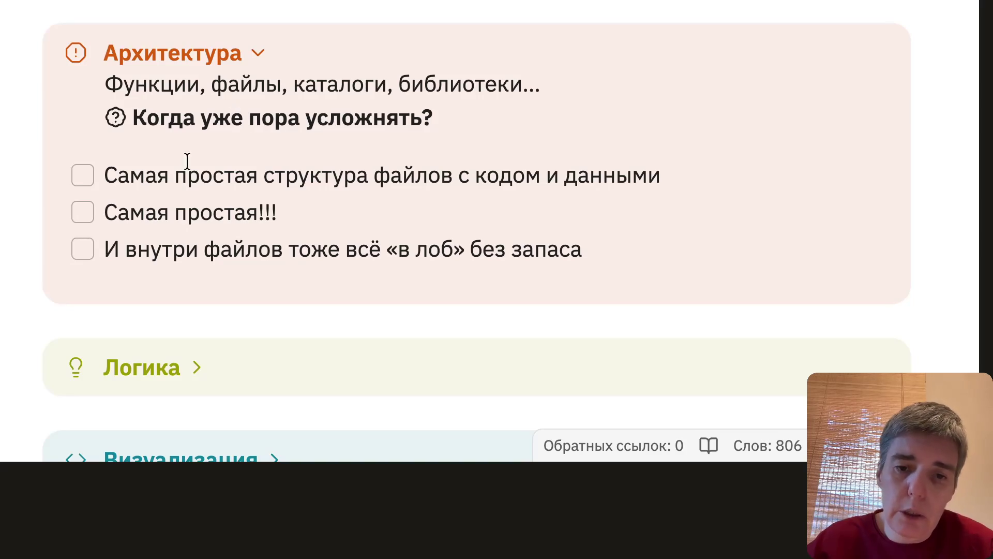
scroll(244, 155, down, 5)
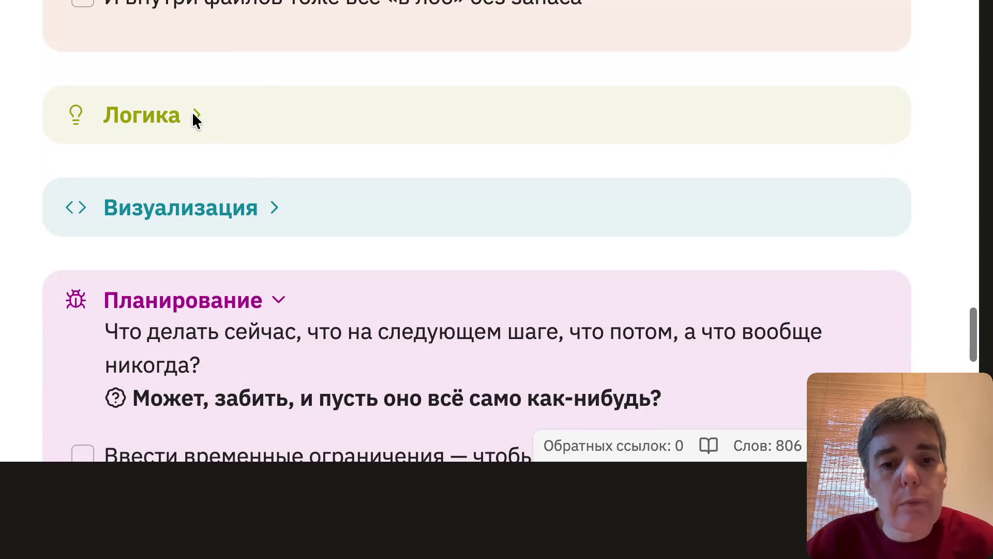
Step: Expand the Логика callout to show its four unchecked tasks
click(195, 116)
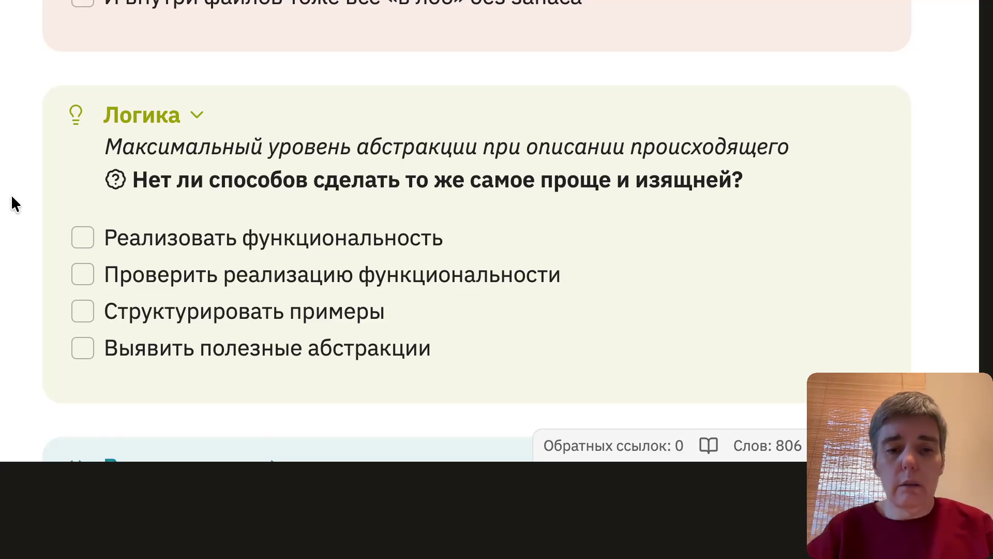
Step: Fold Логика, briefly toggle Визуализация, then collapse the Планирование checklist
click(195, 118)
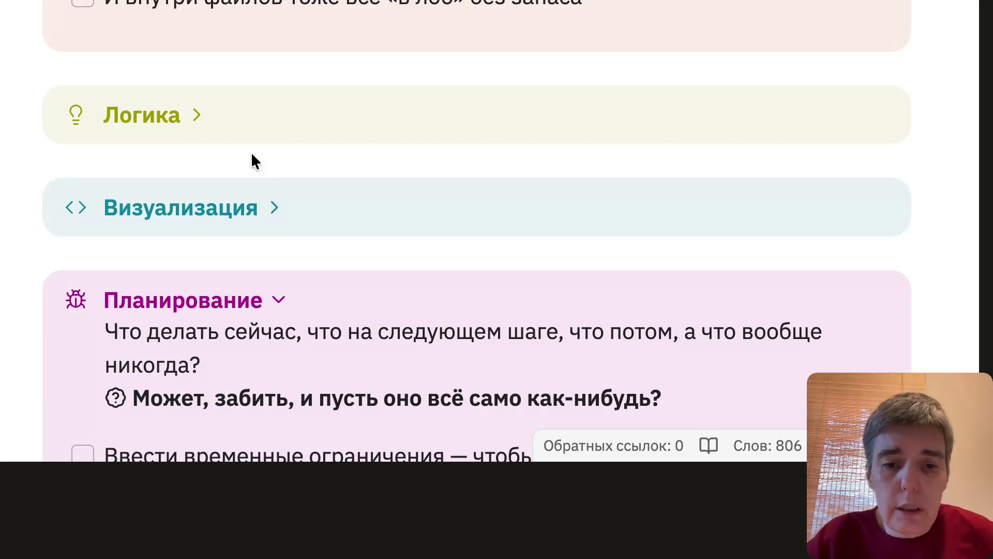
click(274, 208)
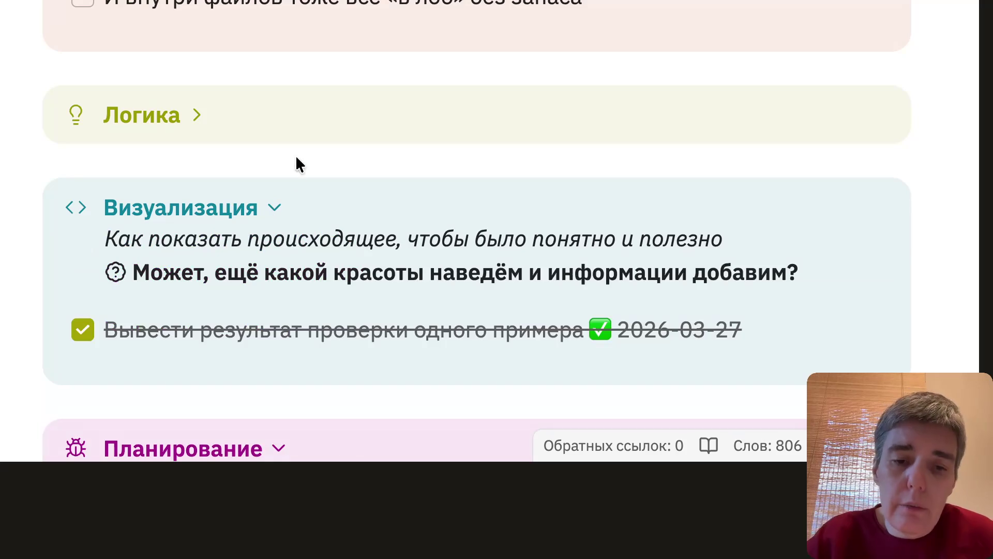
scroll(301, 187, down, 2)
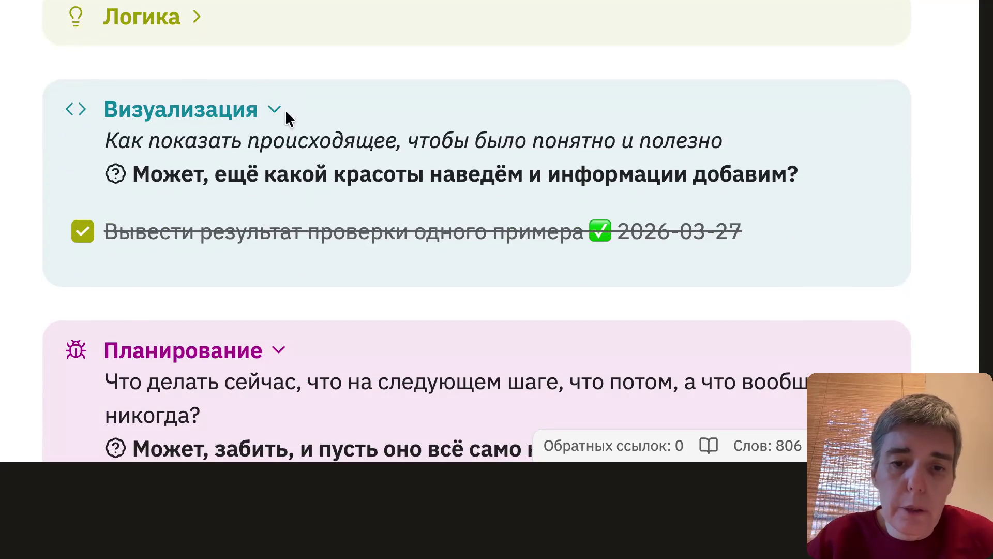
click(271, 108)
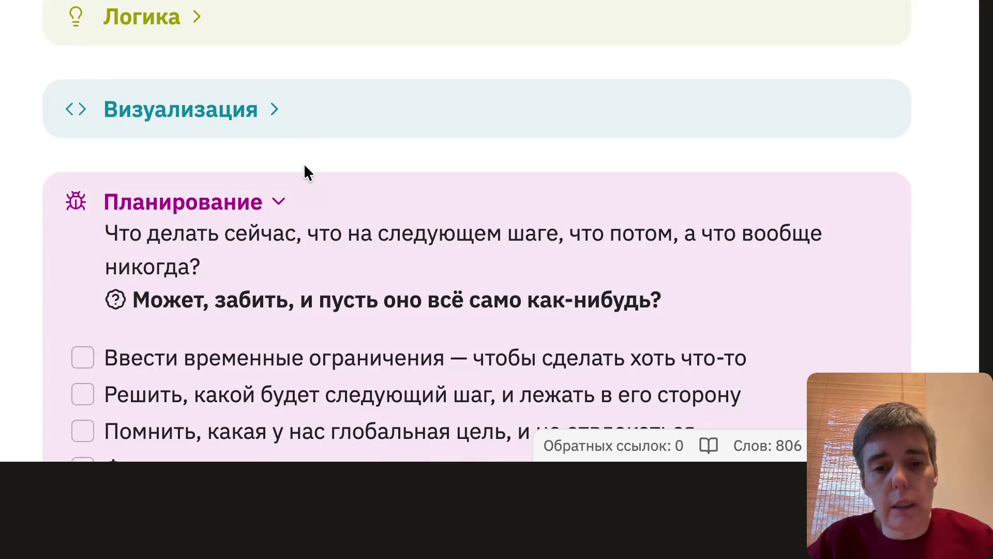
scroll(303, 166, down, 3)
scroll(305, 166, down, 2)
scroll(305, 165, up, 3)
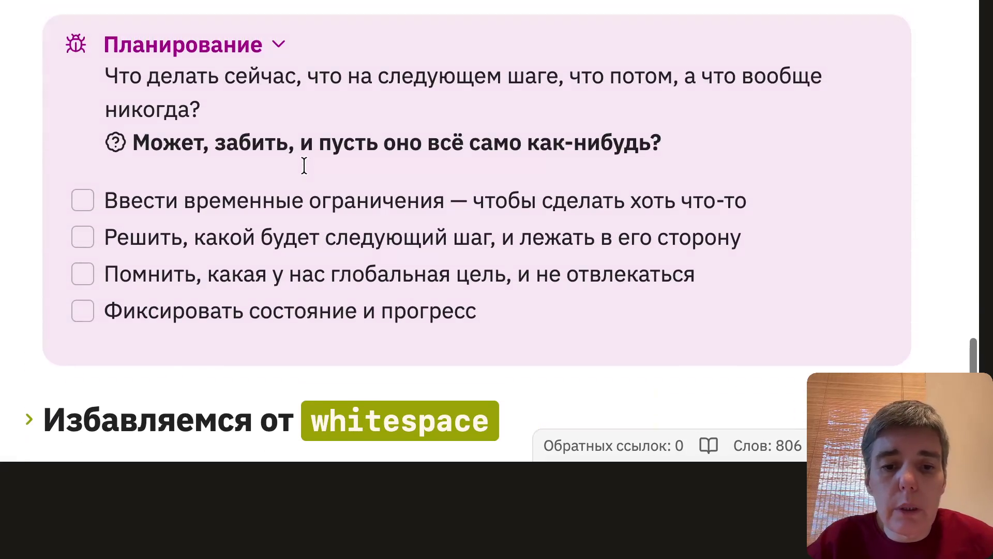
scroll(304, 165, up, 2)
scroll(304, 165, up, 1)
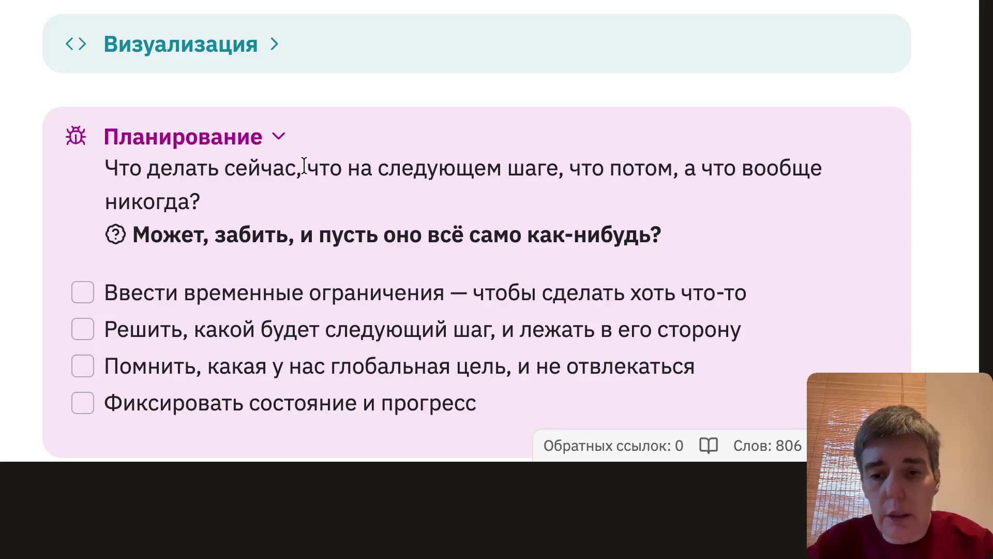
scroll(304, 167, down, 2)
scroll(305, 167, up, 2)
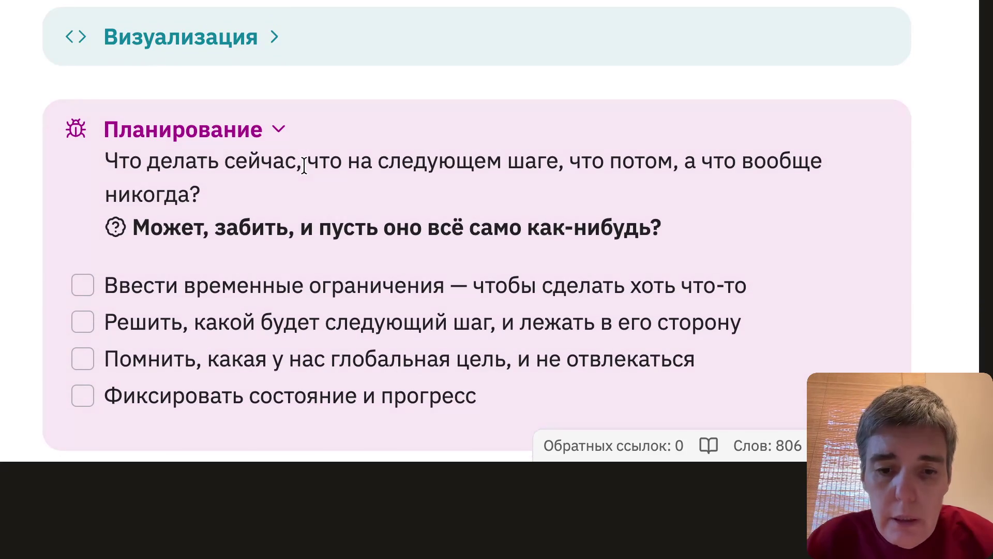
scroll(329, 220, down, 2)
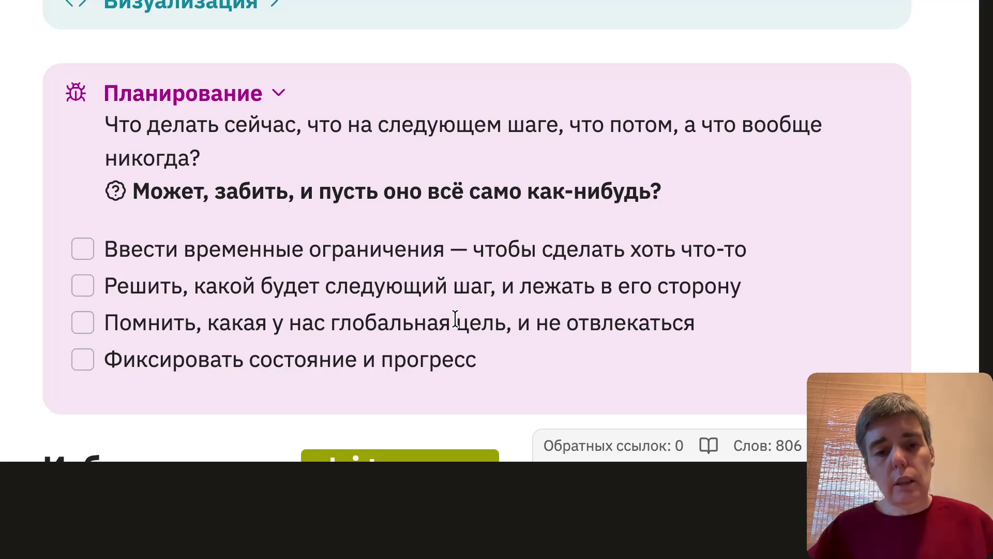
click(281, 99)
scroll(266, 99, up, 2)
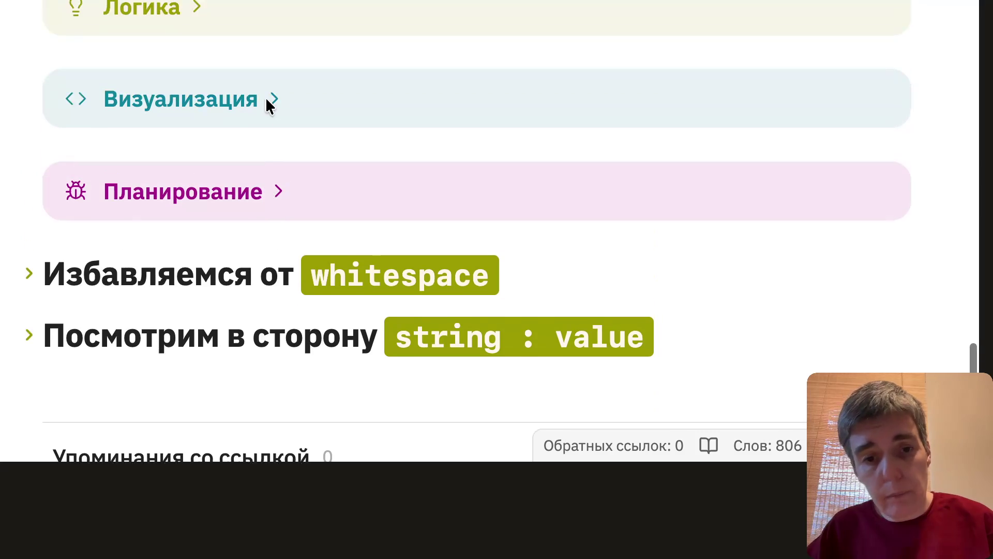
scroll(266, 97, up, 2)
scroll(266, 97, up, 2)
scroll(265, 97, up, 4)
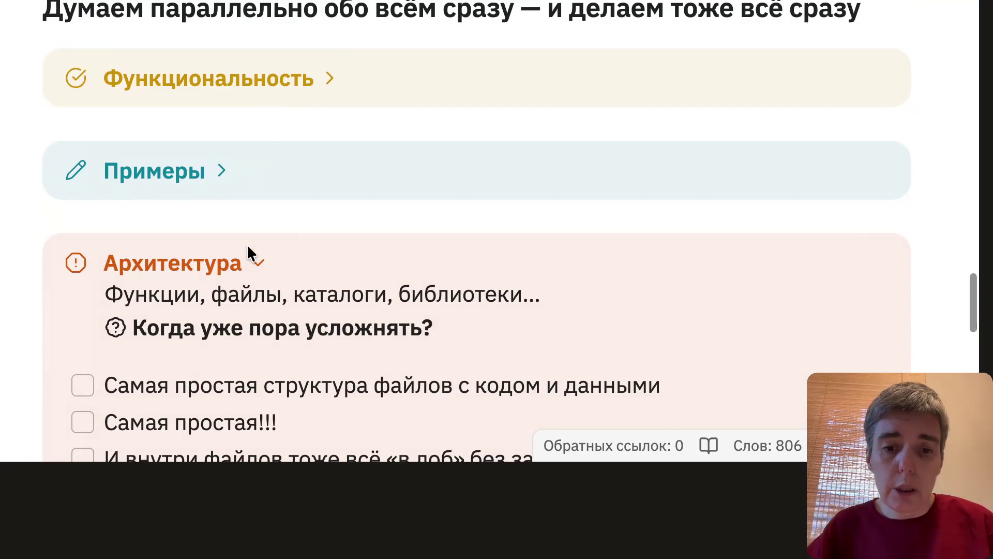
Step: Collapse the Архитектура callout so only its title remains
click(257, 260)
scroll(469, 150, down, 1)
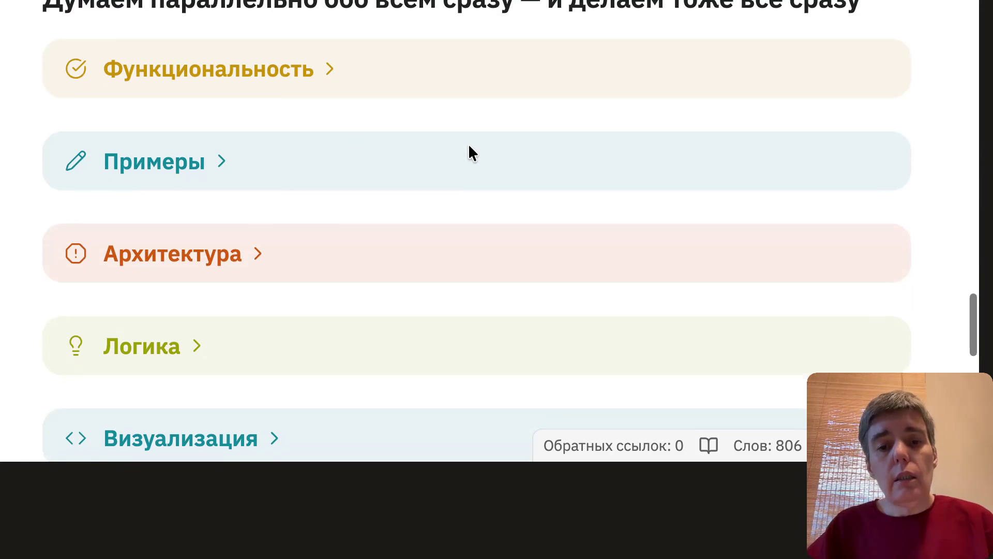
scroll(469, 150, up, 1)
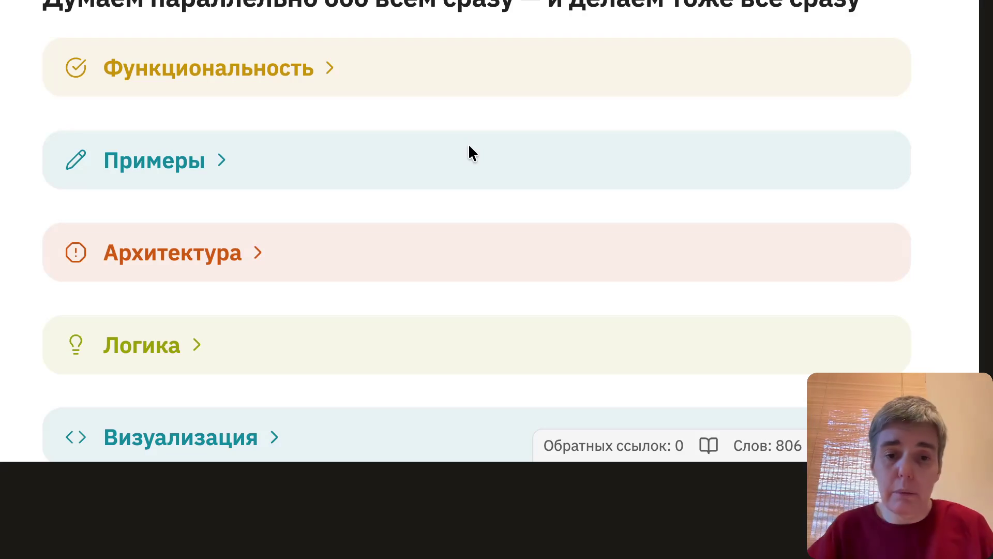
scroll(469, 145, down, 2)
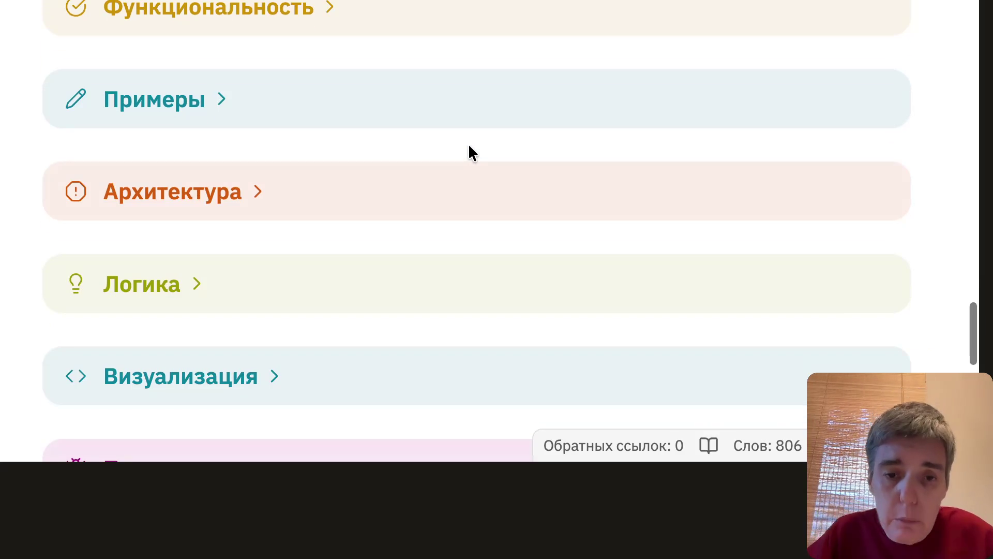
scroll(469, 151, down, 1)
scroll(468, 144, down, 1)
scroll(468, 144, up, 1)
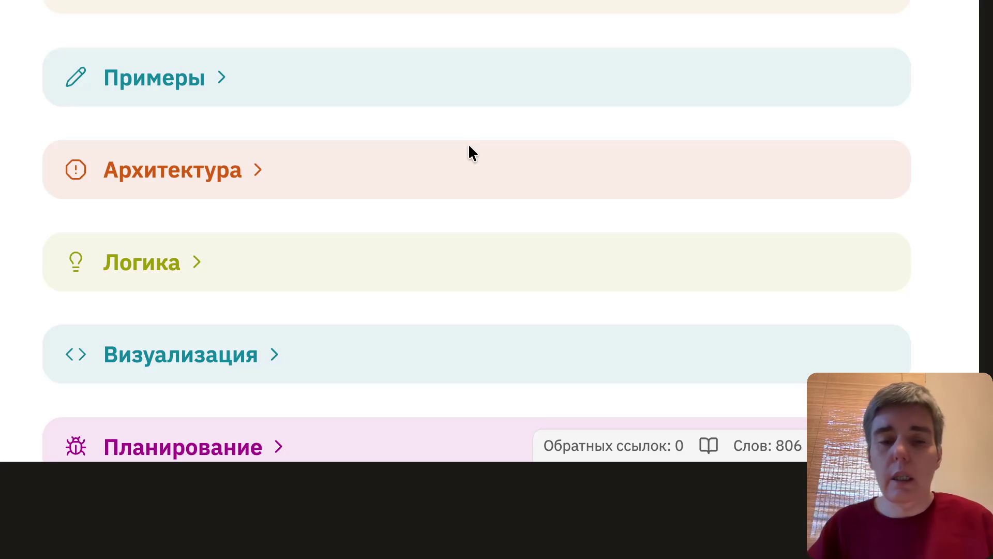
scroll(469, 146, down, 2)
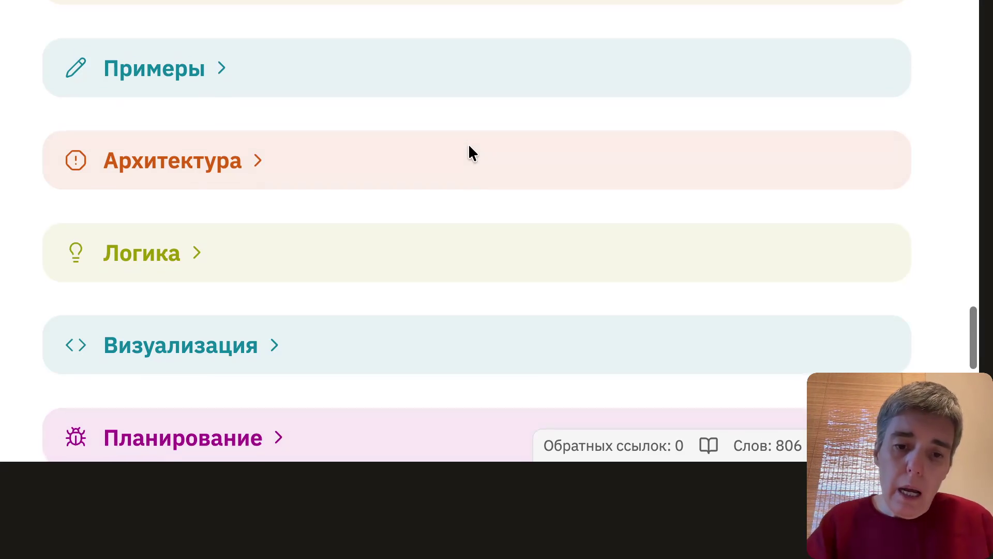
scroll(468, 146, up, 2)
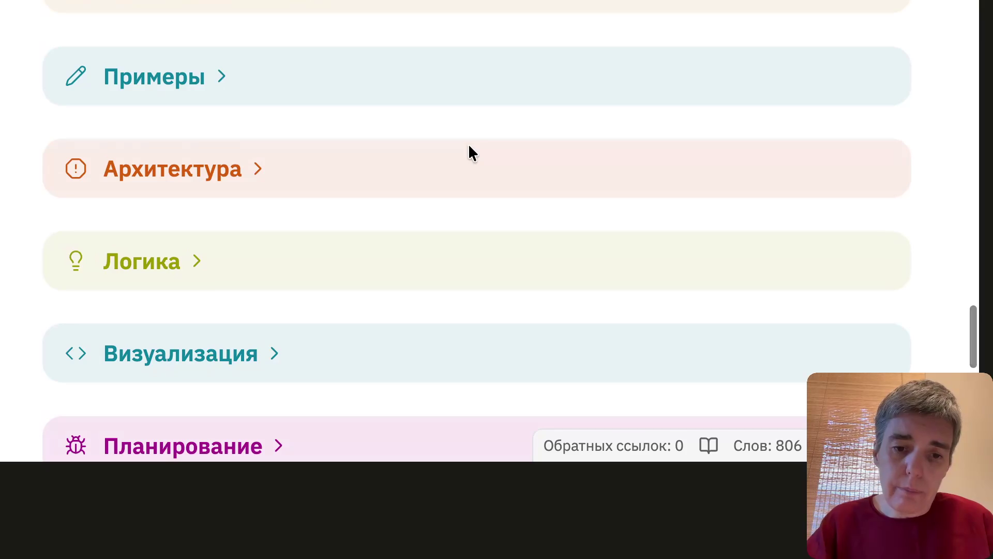
scroll(470, 146, down, 2)
scroll(468, 146, down, 1)
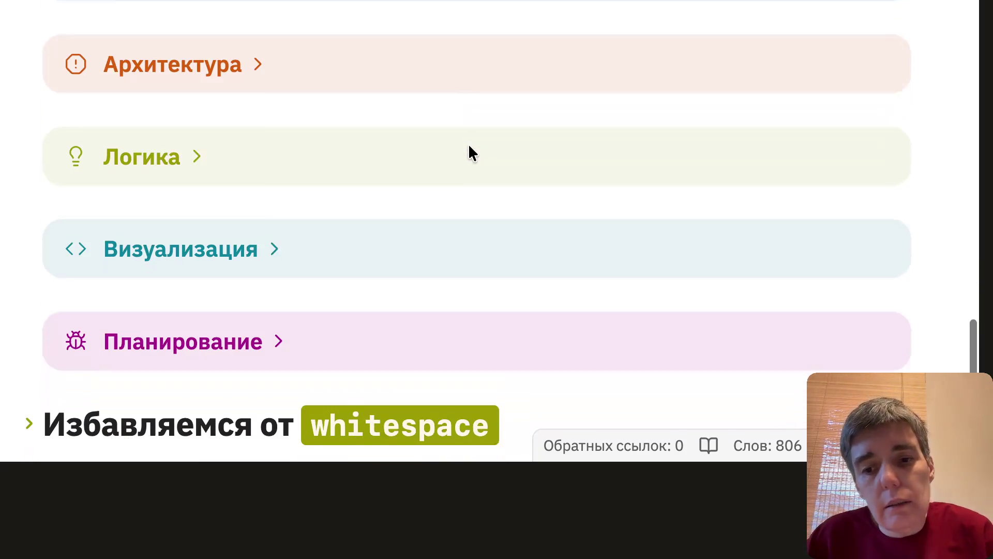
scroll(469, 145, down, 1)
scroll(469, 145, down, 2)
scroll(469, 145, up, 2)
scroll(469, 147, up, 2)
scroll(469, 146, up, 1)
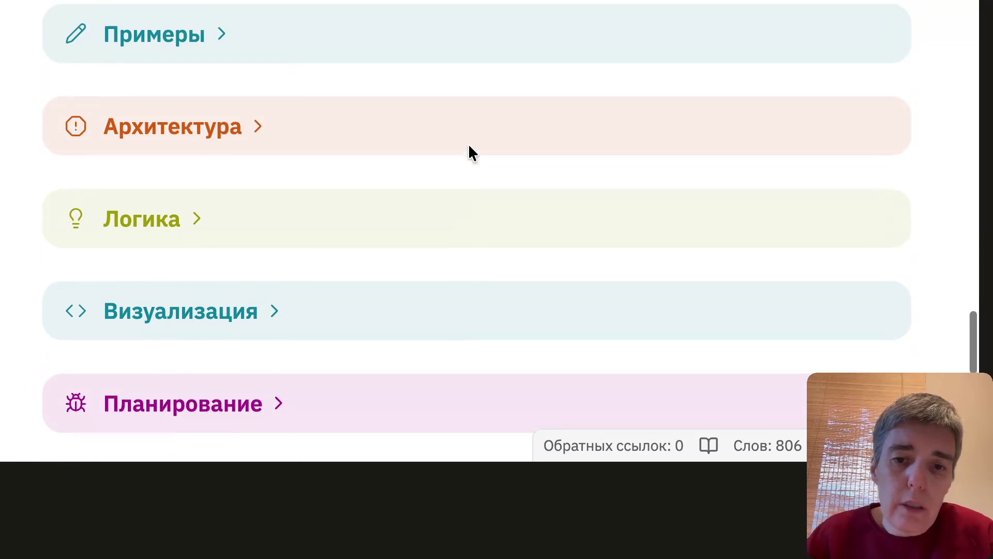
scroll(470, 146, up, 1)
scroll(468, 146, down, 1)
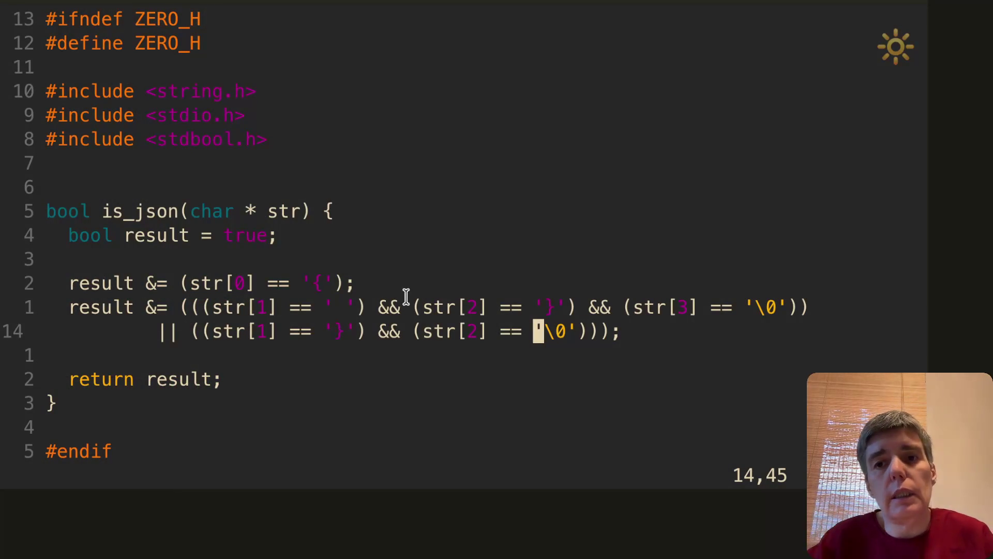
text(:q)
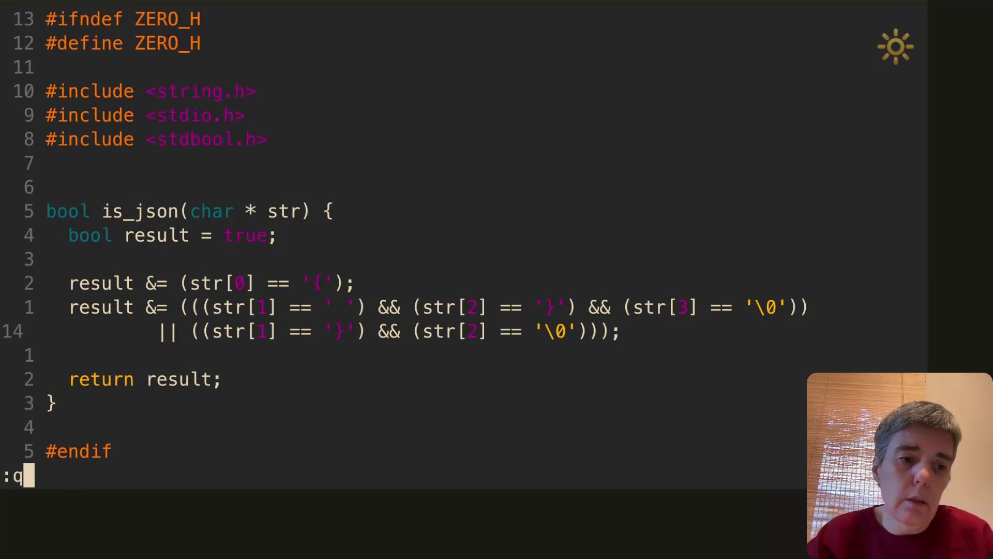
Step: Quit Vim, leaving the is_json header file unchanged
key(Return)
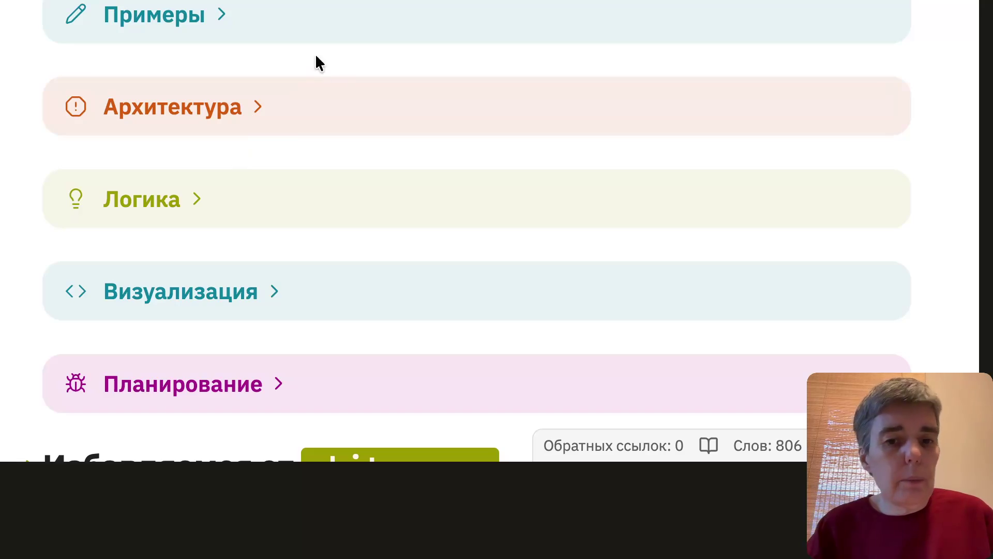
scroll(337, 117, up, 5)
scroll(337, 117, up, 1)
scroll(340, 120, up, 5)
scroll(339, 120, up, 5)
scroll(338, 111, up, 3)
scroll(338, 111, down, 1)
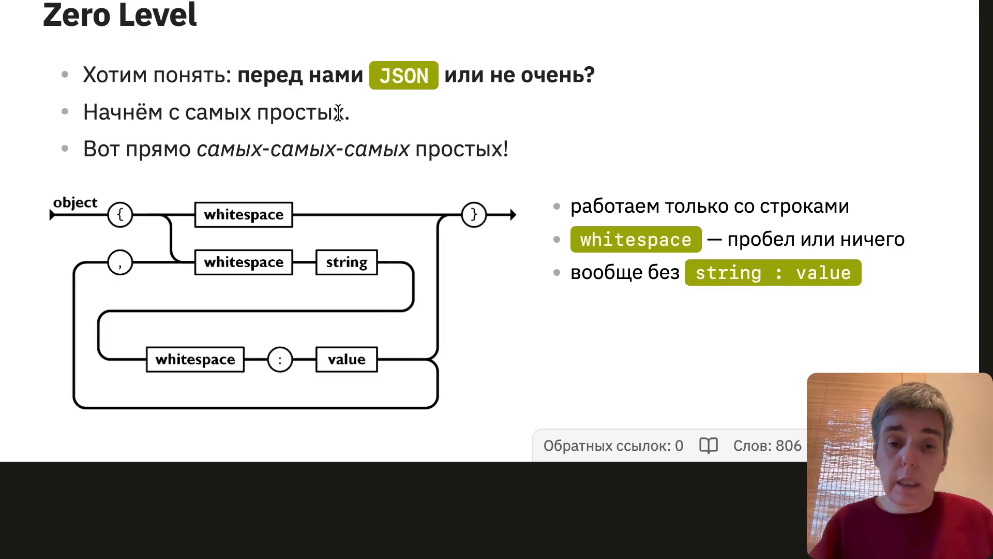
scroll(339, 114, down, 1)
scroll(339, 113, down, 3)
scroll(338, 113, down, 4)
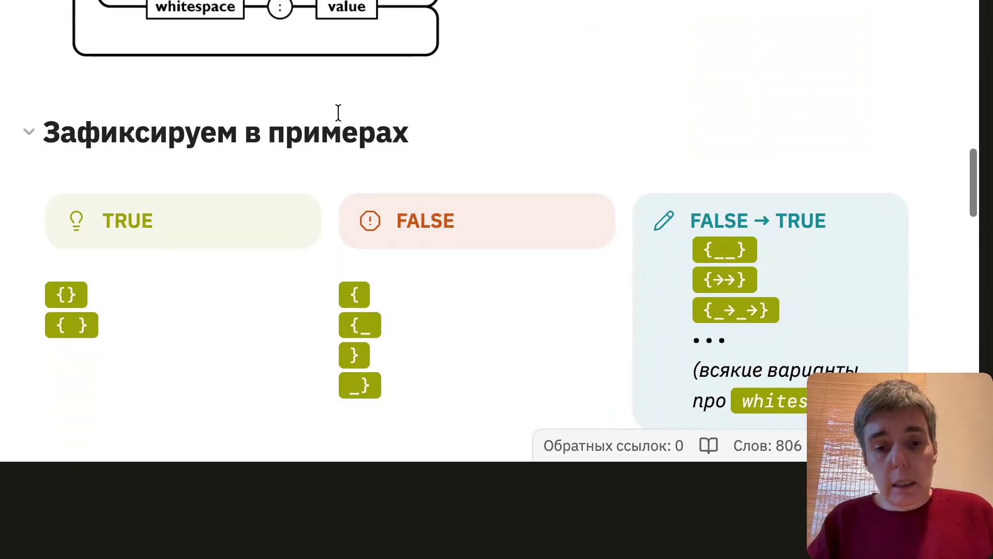
scroll(339, 113, down, 8)
scroll(338, 111, up, 5)
scroll(337, 110, up, 2)
scroll(337, 111, down, 12)
scroll(338, 110, down, 4)
scroll(337, 110, down, 2)
scroll(338, 111, down, 1)
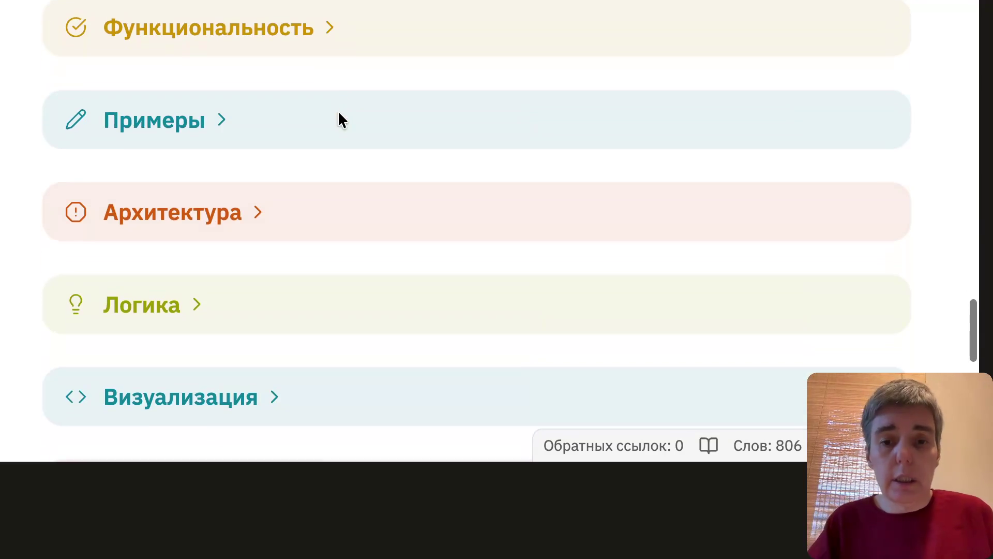
scroll(337, 118, down, 1)
scroll(337, 118, down, 2)
scroll(338, 118, down, 2)
scroll(338, 118, up, 2)
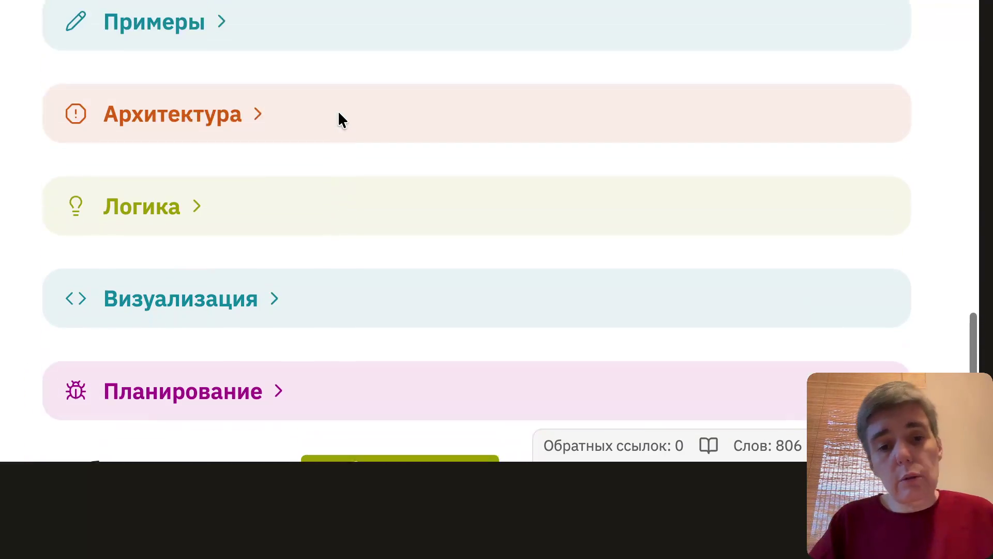
scroll(338, 114, up, 2)
scroll(338, 113, down, 2)
scroll(338, 114, down, 1)
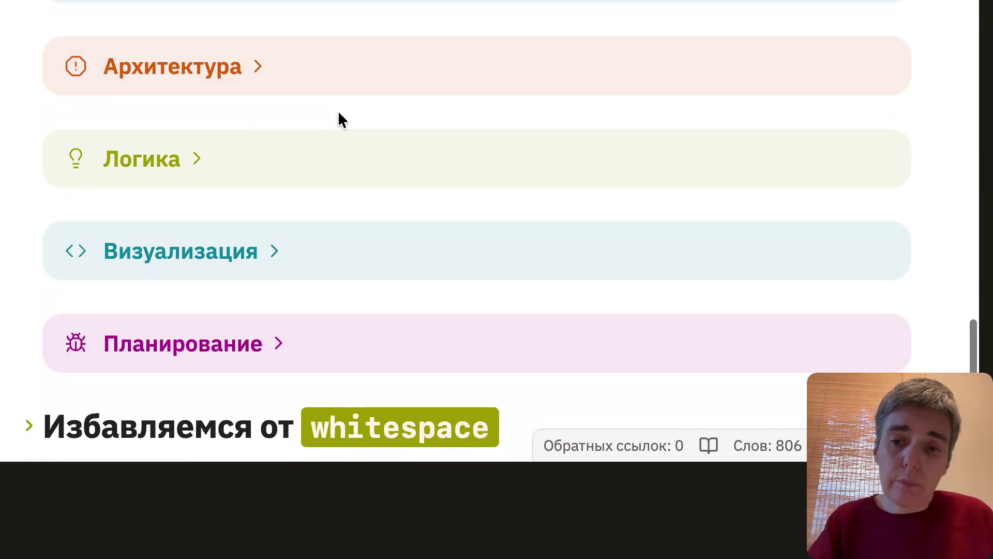
scroll(339, 113, down, 1)
scroll(338, 114, down, 2)
scroll(339, 114, up, 2)
scroll(338, 118, up, 3)
scroll(337, 118, down, 1)
scroll(338, 118, up, 1)
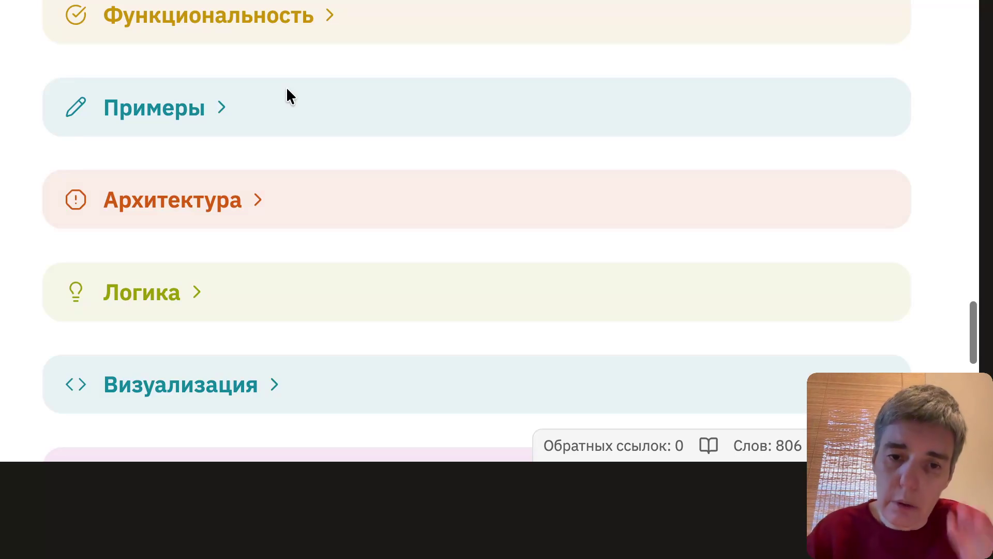
scroll(286, 87, down, 2)
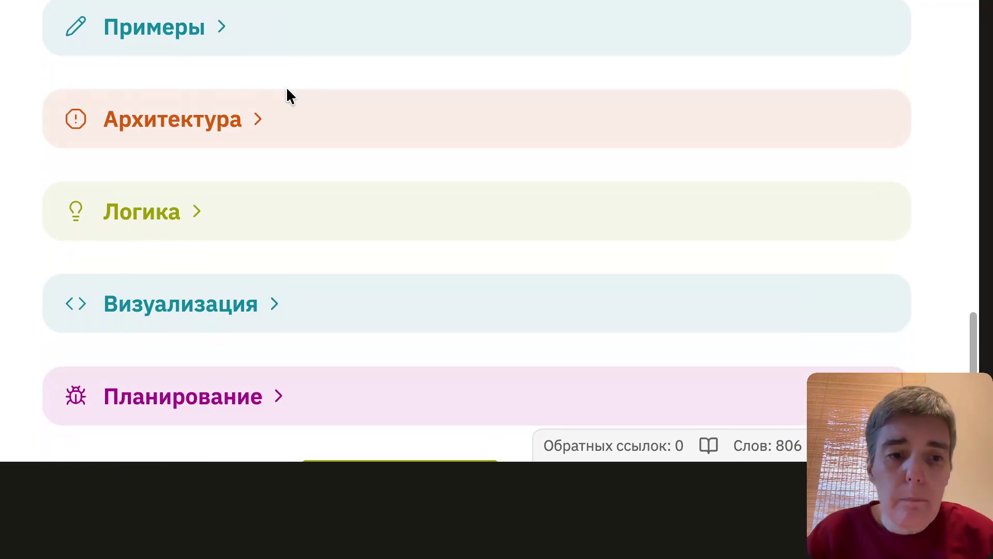
scroll(287, 95, down, 1)
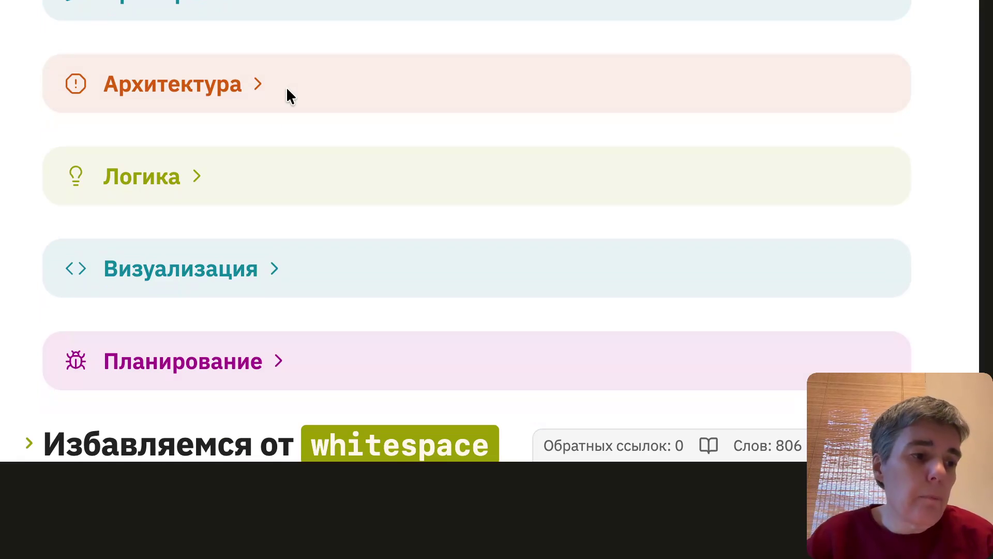
scroll(286, 96, down, 3)
scroll(286, 95, down, 2)
scroll(286, 95, down, 2)
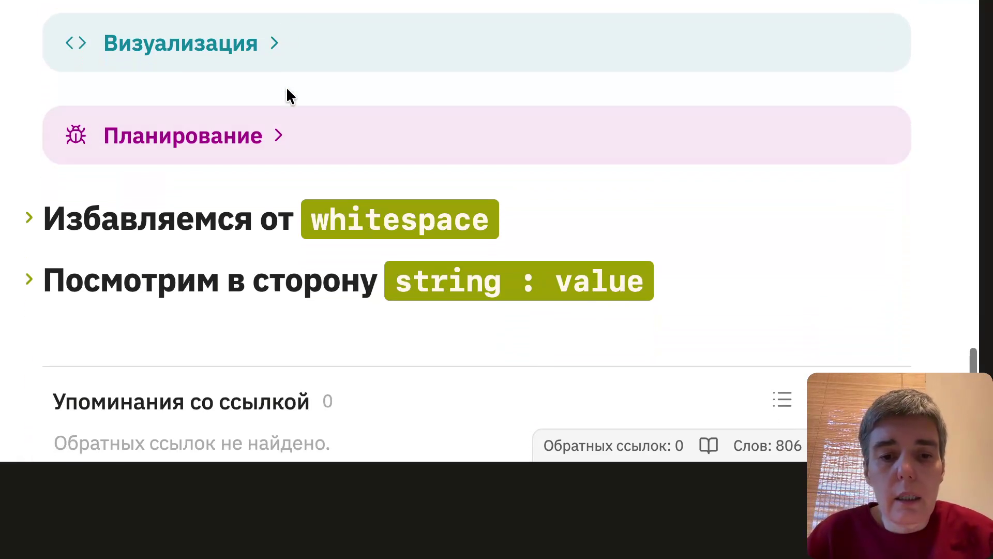
scroll(202, 158, up, 2)
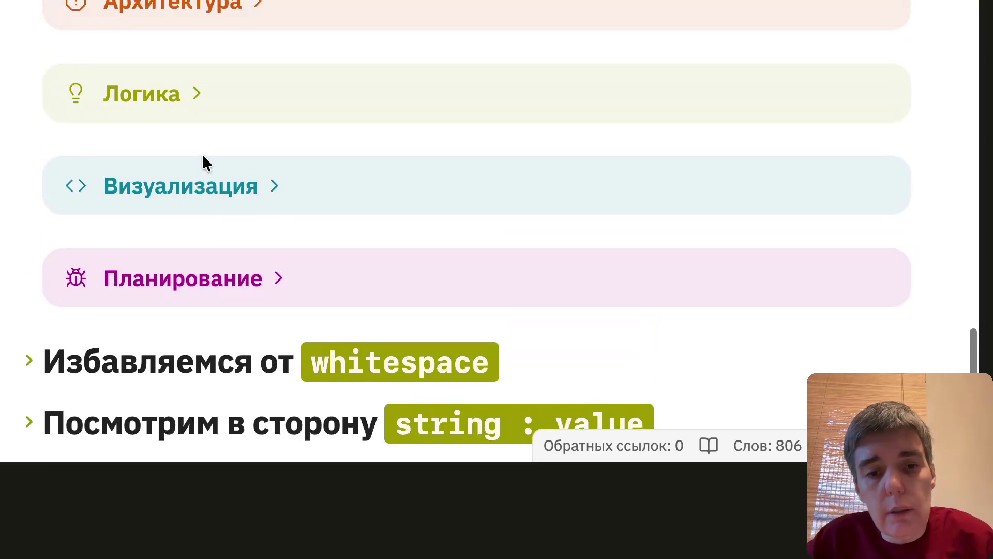
scroll(202, 158, up, 3)
scroll(203, 158, up, 1)
scroll(203, 160, down, 3)
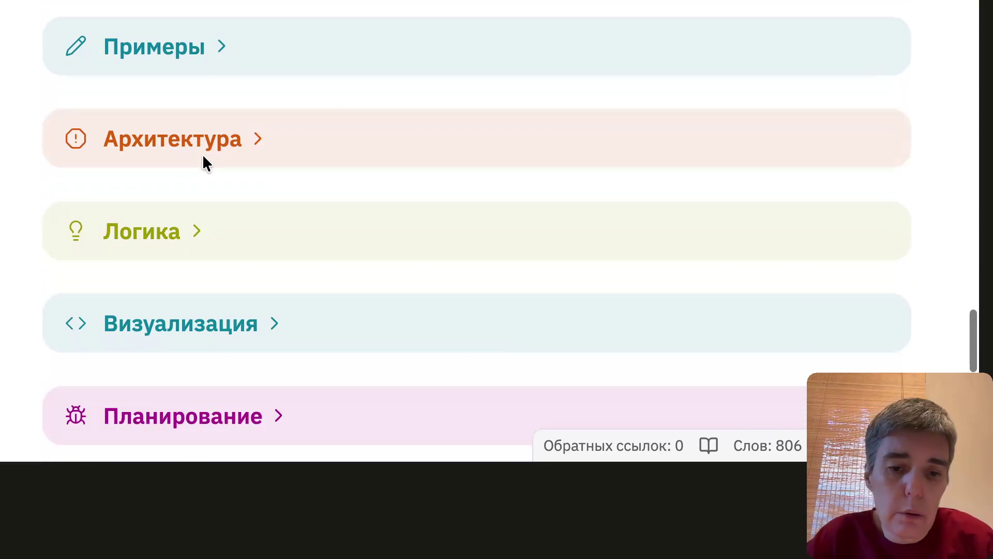
scroll(202, 159, down, 2)
scroll(203, 160, down, 2)
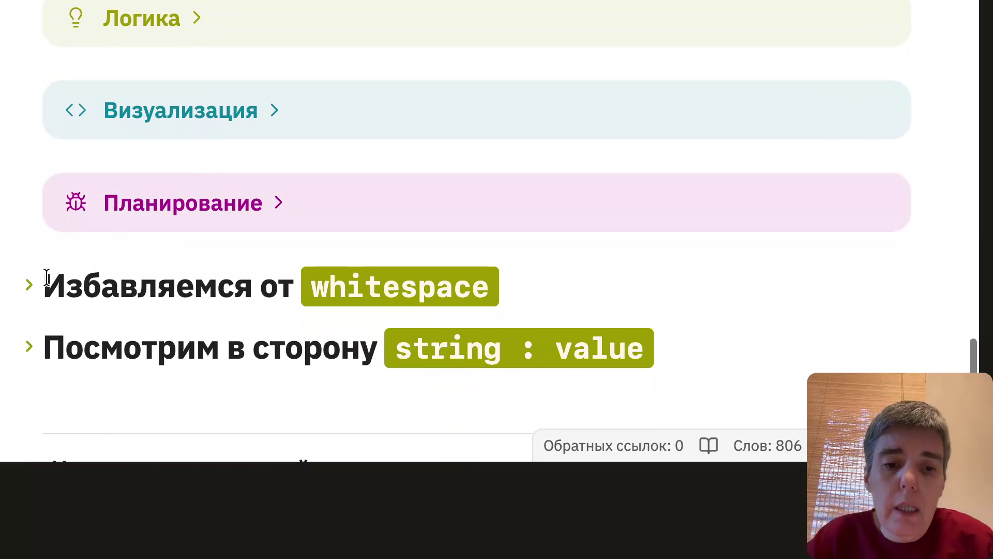
Step: Expand the 'Избавляемся от whitespace' section of the note
click(29, 287)
scroll(226, 150, down, 1)
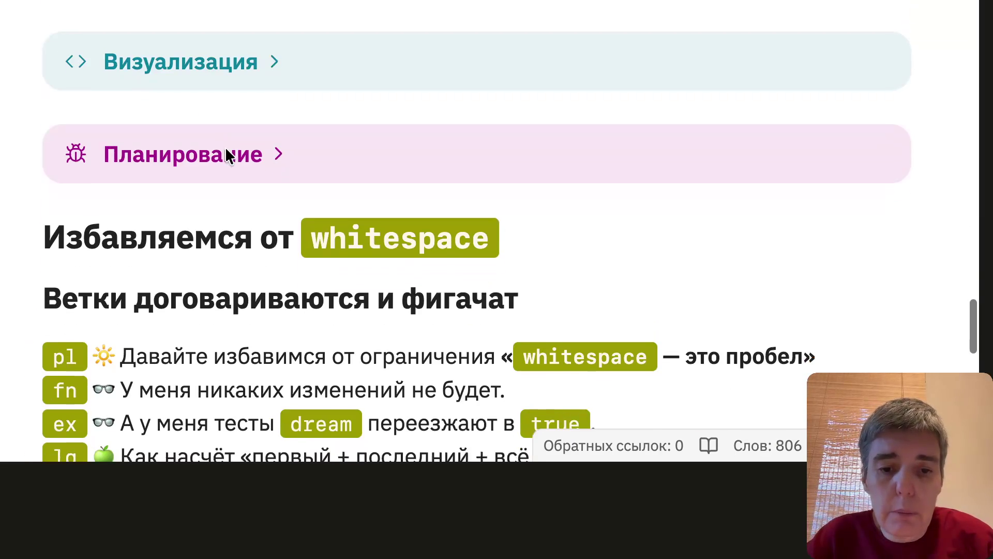
scroll(226, 150, down, 1)
scroll(226, 150, down, 1)
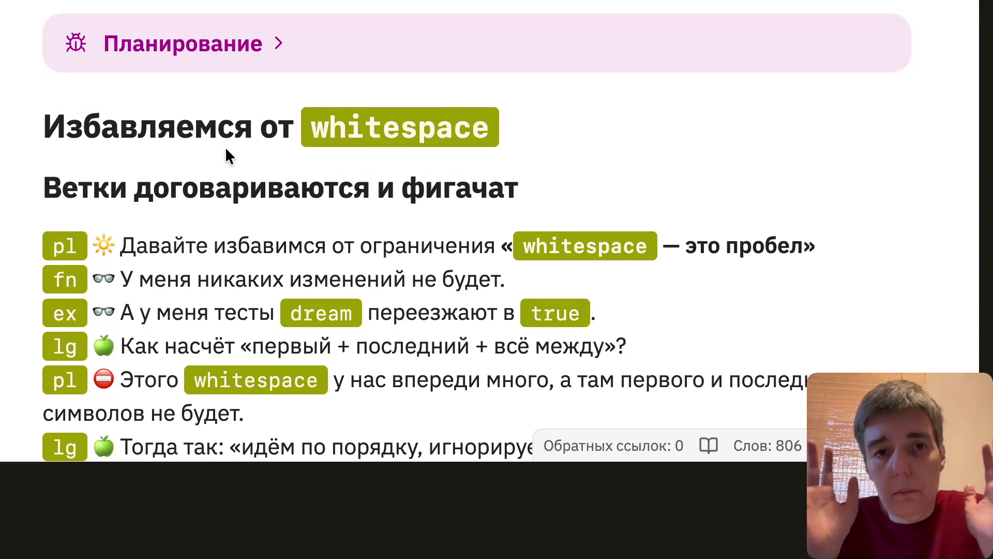
scroll(225, 147, down, 3)
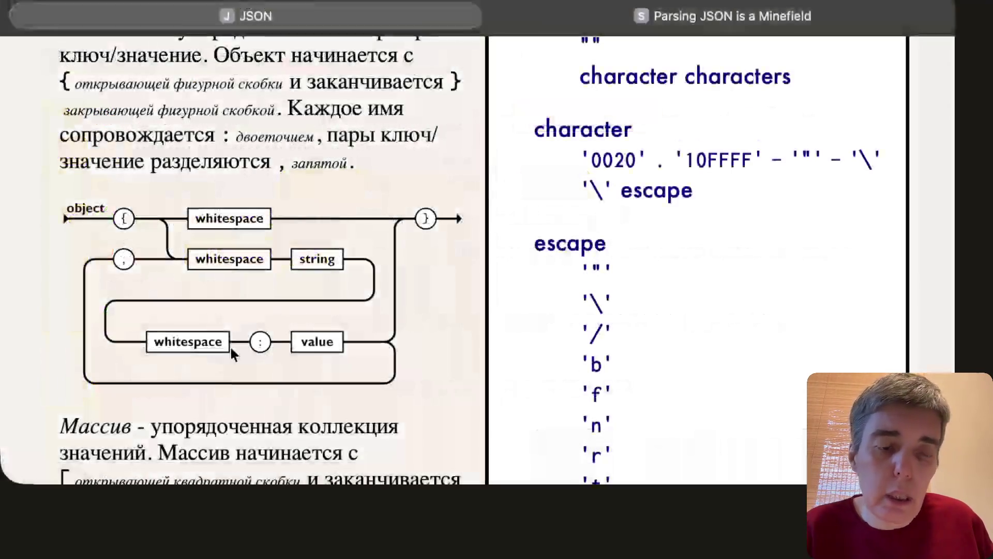
scroll(327, 176, down, 5)
scroll(327, 183, down, 3)
scroll(328, 184, down, 2)
scroll(327, 184, down, 2)
scroll(327, 184, down, 3)
scroll(327, 178, down, 3)
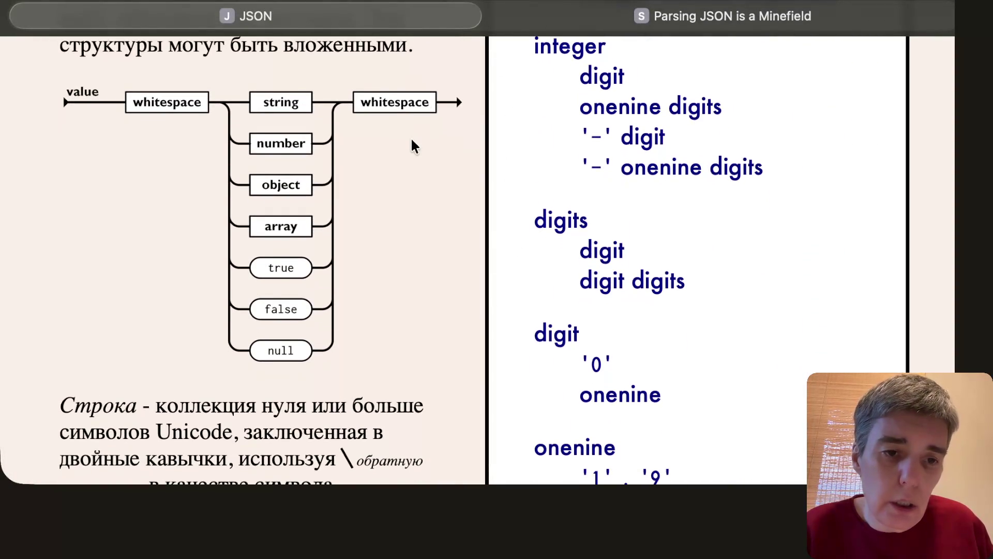
scroll(411, 139, down, 1)
scroll(412, 140, down, 4)
scroll(412, 140, down, 5)
scroll(411, 140, down, 2)
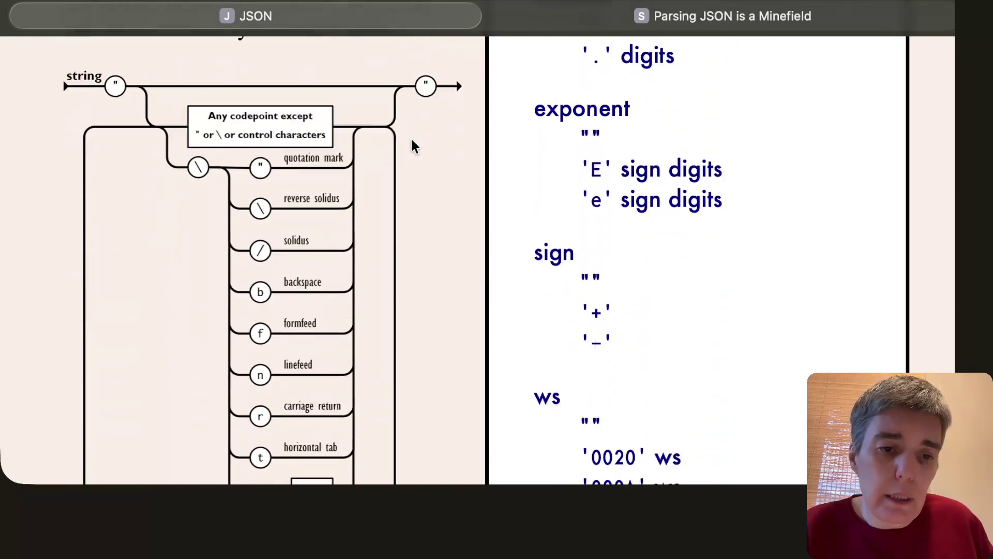
scroll(412, 145, down, 3)
scroll(412, 145, down, 3)
scroll(412, 144, down, 7)
scroll(412, 144, down, 1)
scroll(411, 145, down, 3)
scroll(412, 145, down, 1)
scroll(412, 144, down, 13)
scroll(411, 144, up, 9)
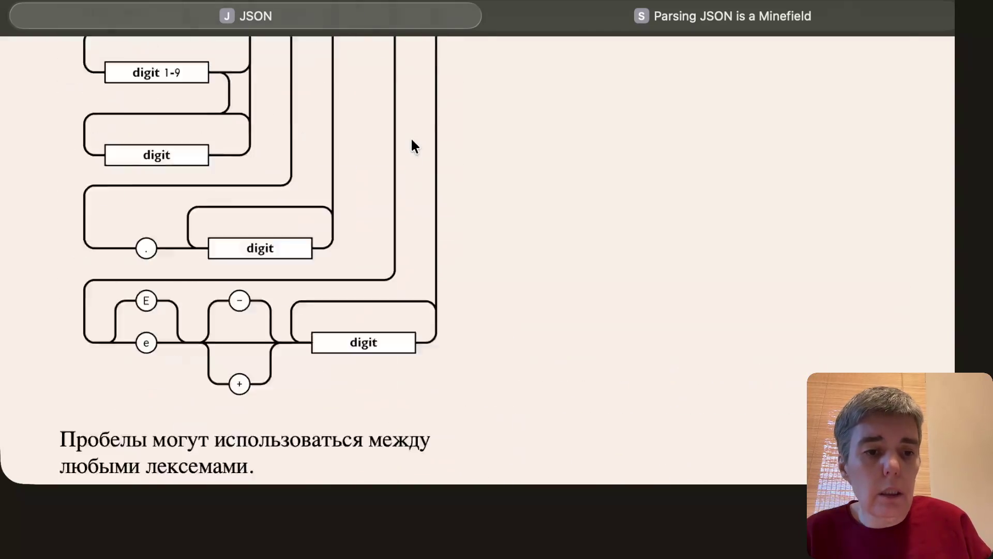
scroll(411, 143, up, 10)
scroll(410, 143, up, 5)
scroll(410, 143, up, 2)
scroll(411, 143, up, 4)
scroll(411, 143, up, 5)
scroll(411, 142, up, 3)
scroll(410, 143, up, 5)
scroll(411, 143, up, 5)
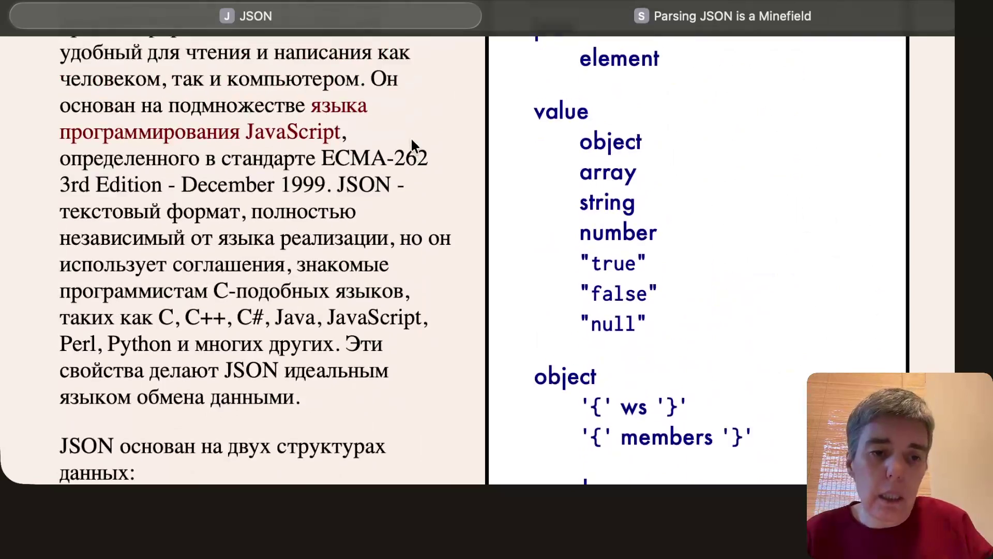
scroll(413, 144, up, 5)
scroll(412, 144, up, 1)
scroll(412, 144, down, 6)
scroll(412, 144, down, 5)
scroll(412, 145, down, 5)
scroll(412, 145, down, 5)
scroll(412, 144, down, 4)
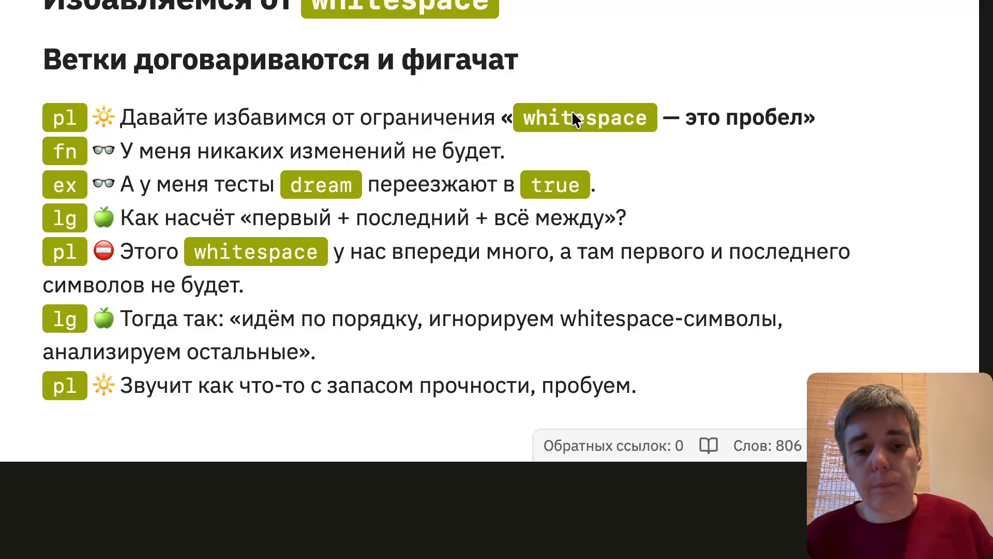
scroll(325, 225, down, 2)
scroll(325, 225, down, 2)
scroll(325, 225, up, 3)
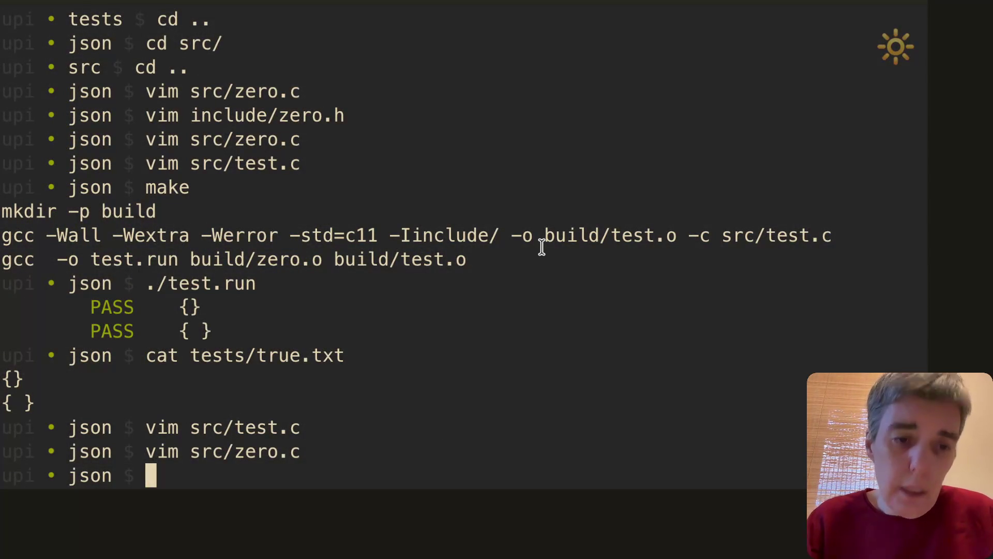
text(ll)
Step: List all branches with git branch -a, then attempt git checkout main, which is refused
key(BackSpace)
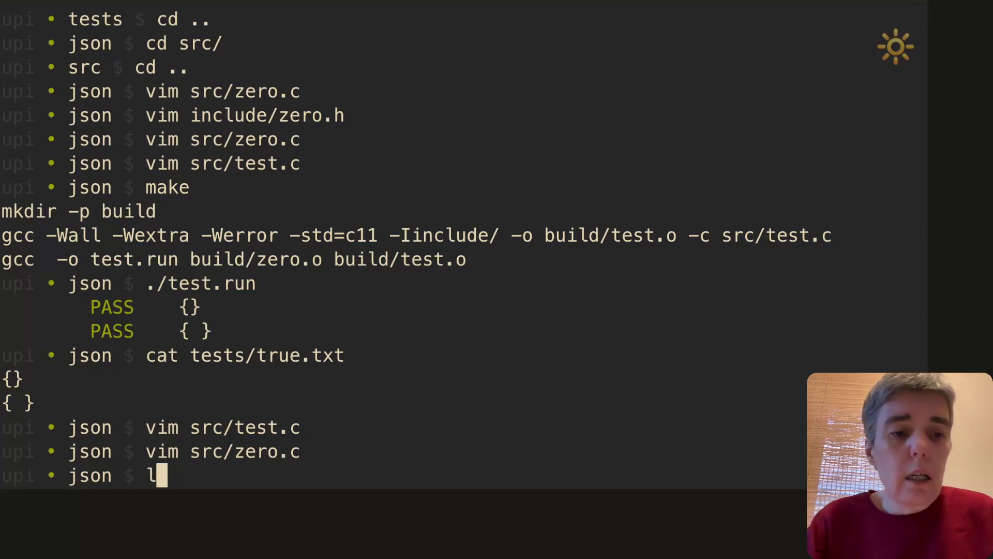
key(BackSpace)
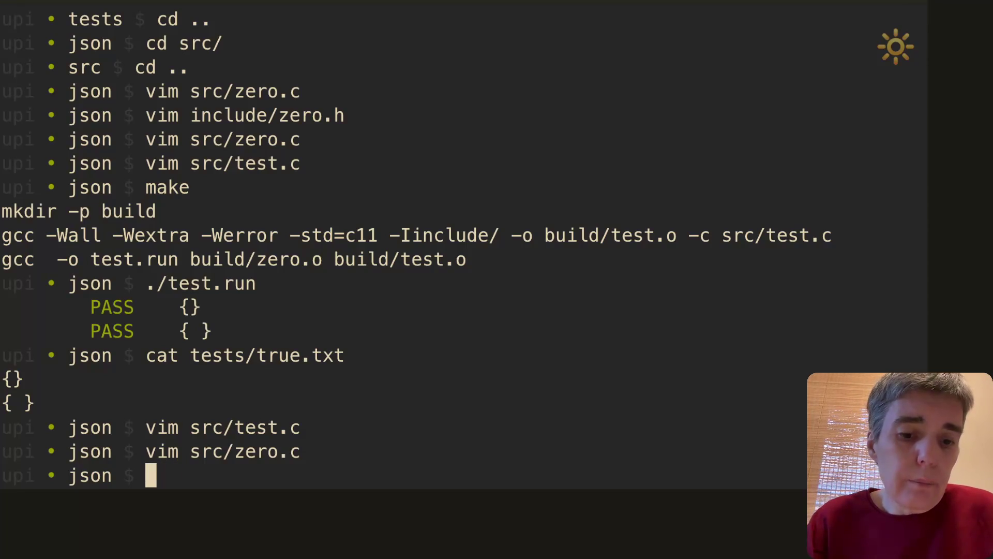
text(git brbranch -a)
key(Return)
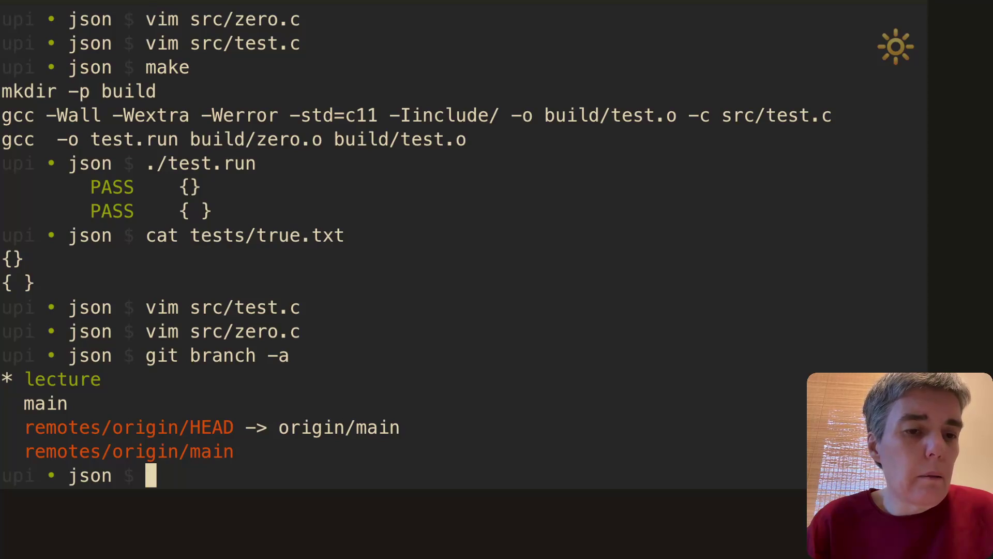
text(git chechout)
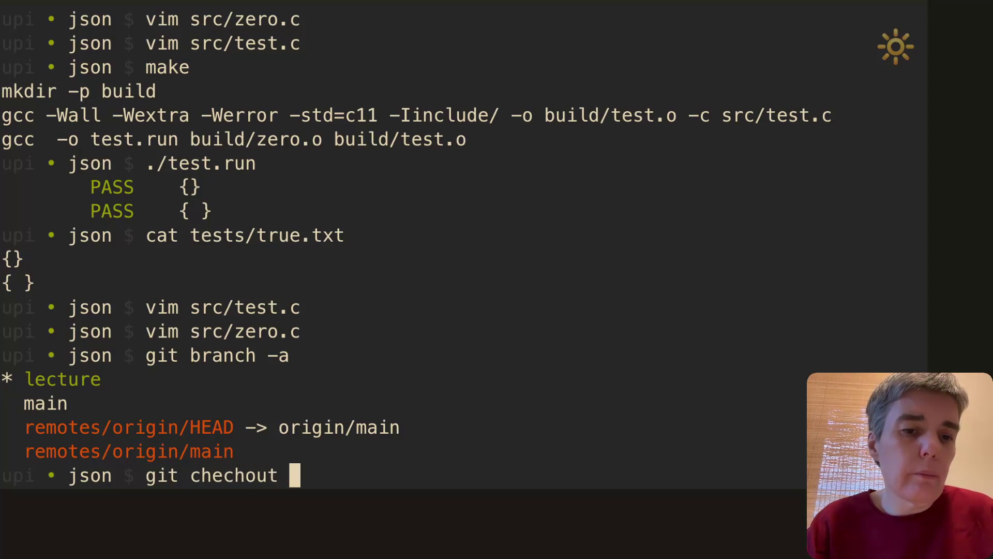
key(BackSpace)
key(BackSpace)
key(BackSpace)
key(BackSpace)
key(BackSpace)
text(kout -)
key(BackSpace)
text(main)
key(Return)
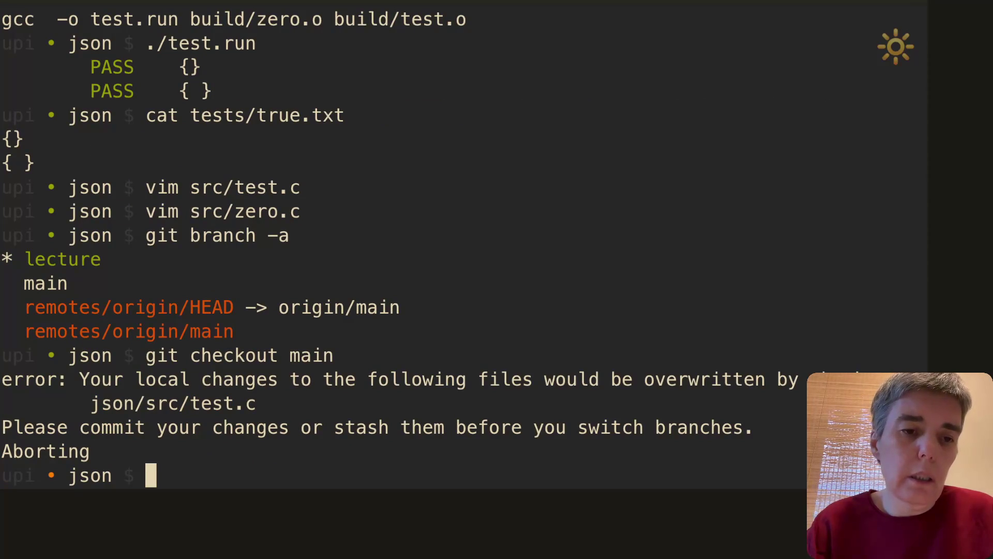
text(gam )
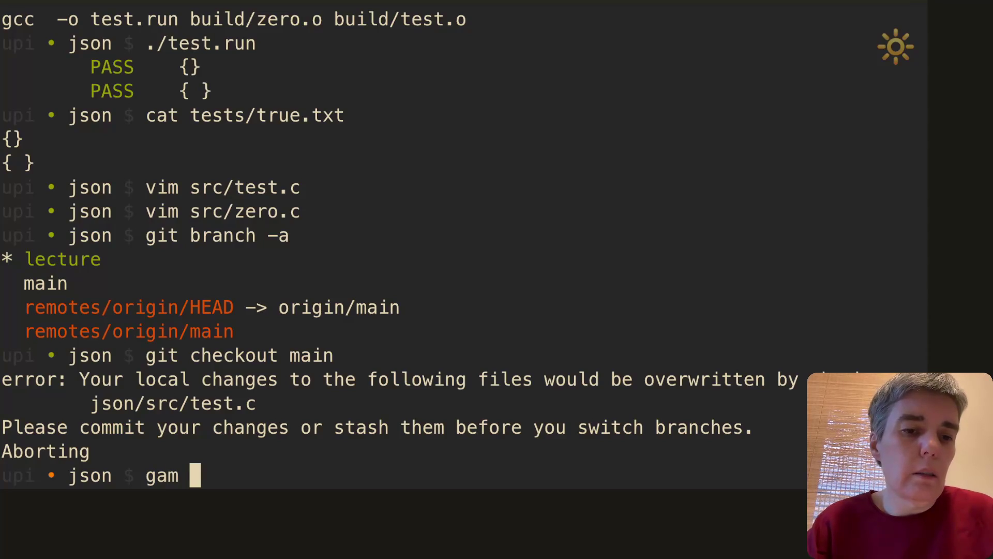
text(em)
Step: Commit pending lecture changes as 'ground start' via gam and enter the GPG passphrase
key(BackSpace)
key(BackSpace)
text(ground start)
key(Return)
text(**)
key(Return)
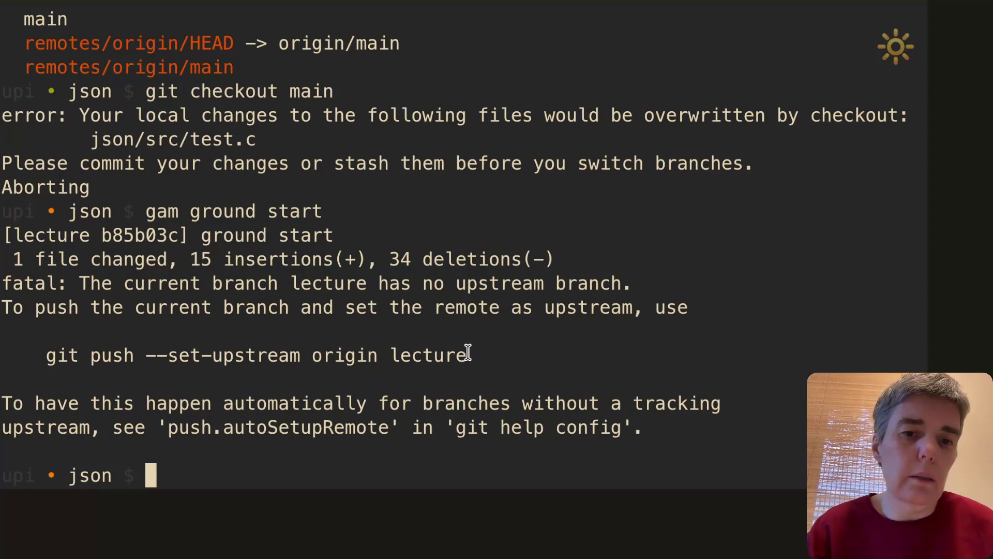
Step: Run the suggested git push --set-upstream origin lecture command
drag(469, 353, 41, 355)
key(ctrl+c)
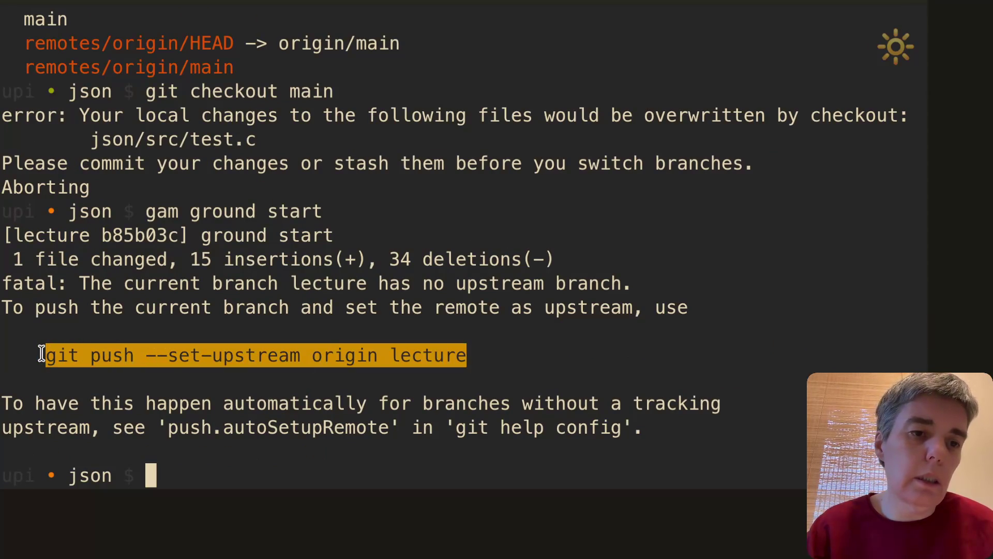
click(274, 462)
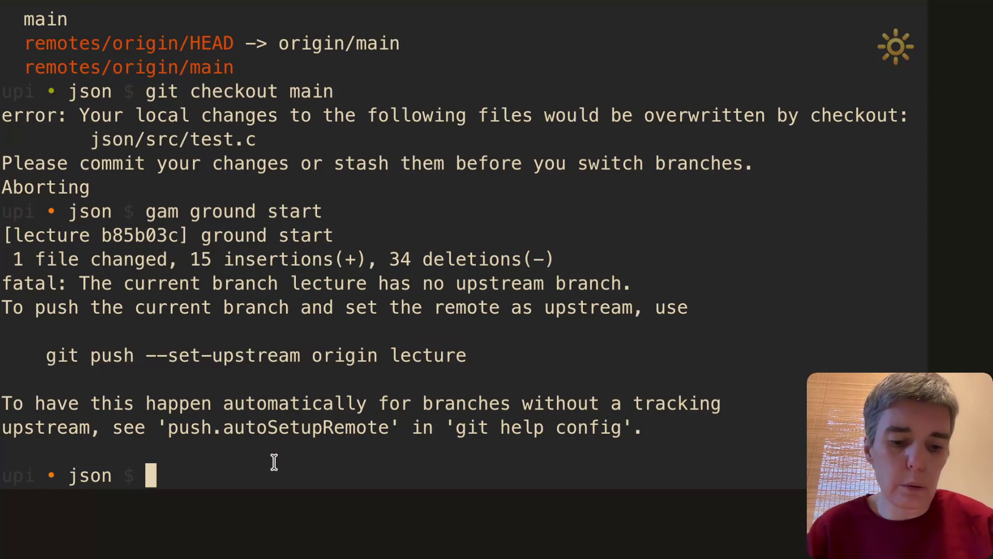
key(ctrl+shift+v)
key(Return)
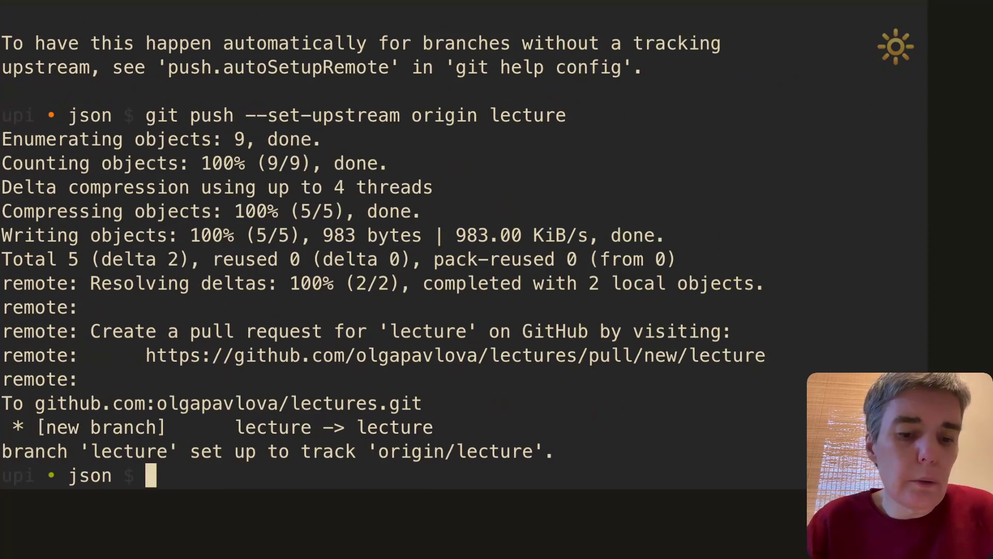
text(g)
Step: Switch to main, list the project directory, and show the commit history graph with gl
key(BackSpace)
key(Up)
key(Up)
key(Up)
key(Return)
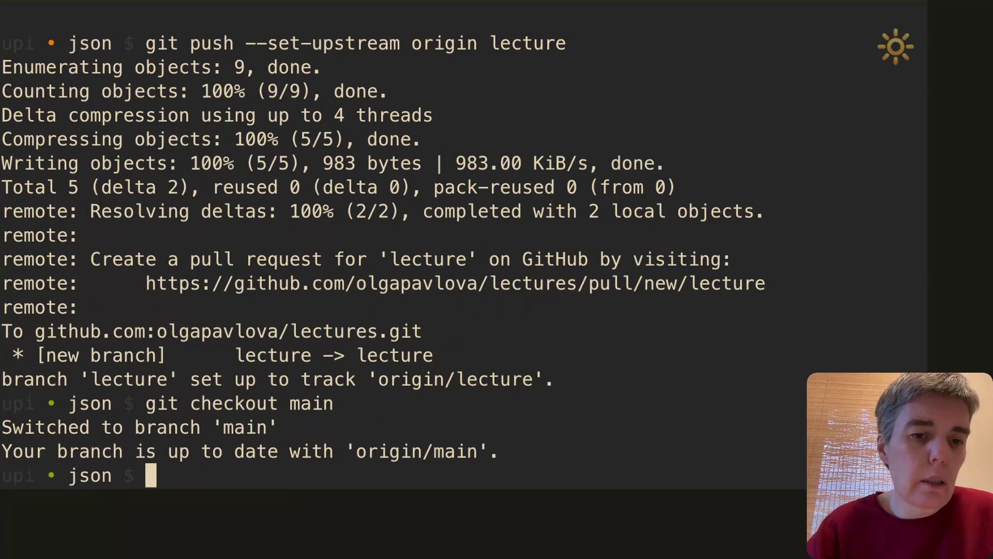
text(ll)
key(Return)
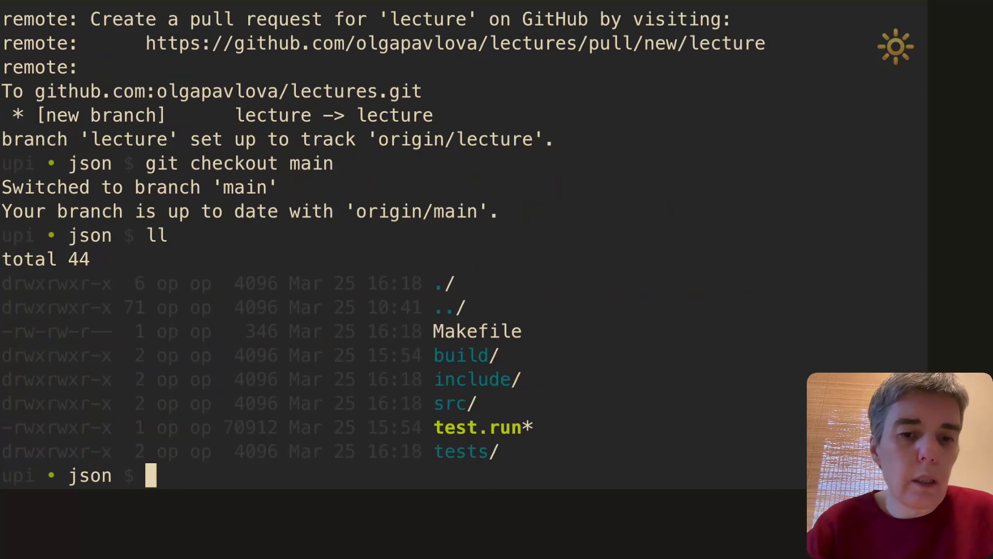
text(gl)
key(Return)
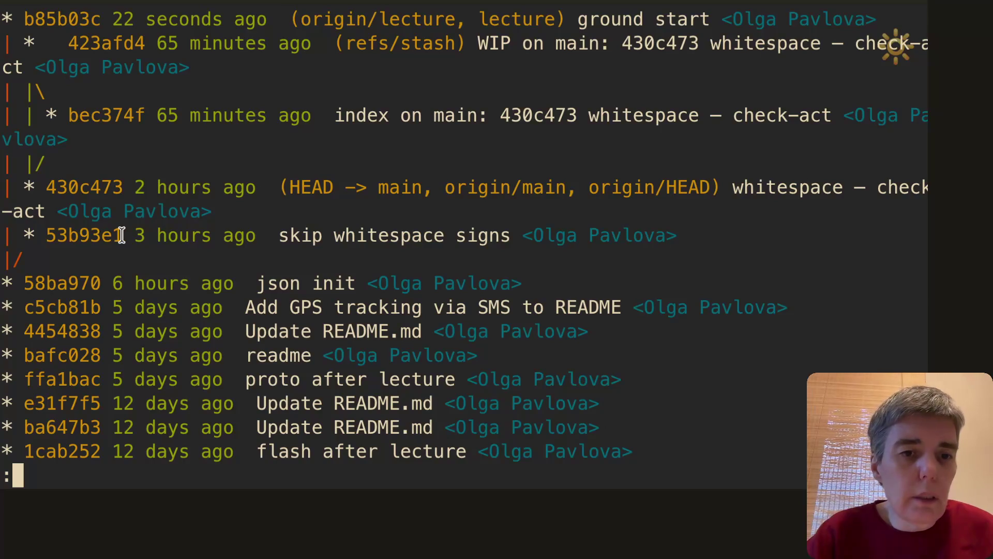
Step: Check out commit 53b93e1 'skip whitespace signs' and list the project files there
drag(122, 235, 45, 235)
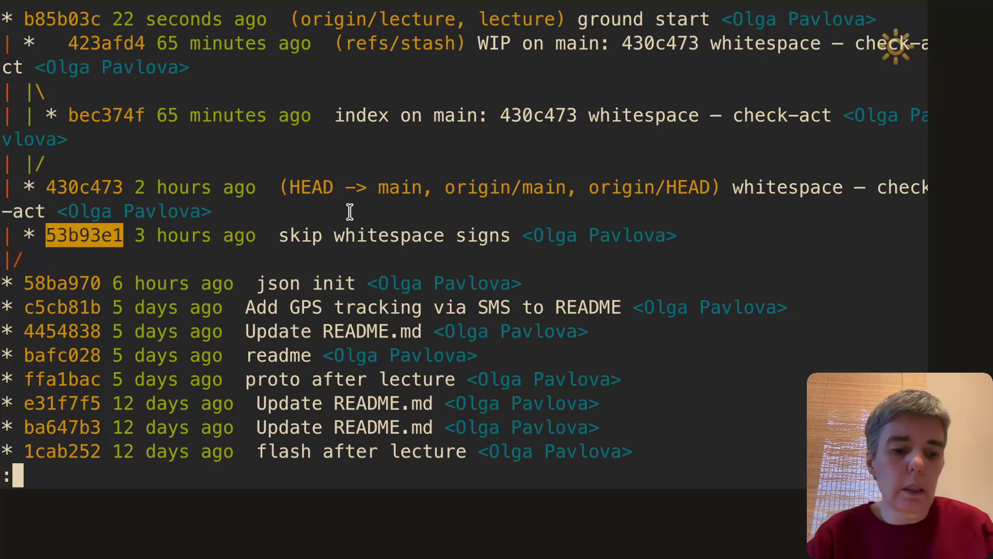
text(q)
text(git)
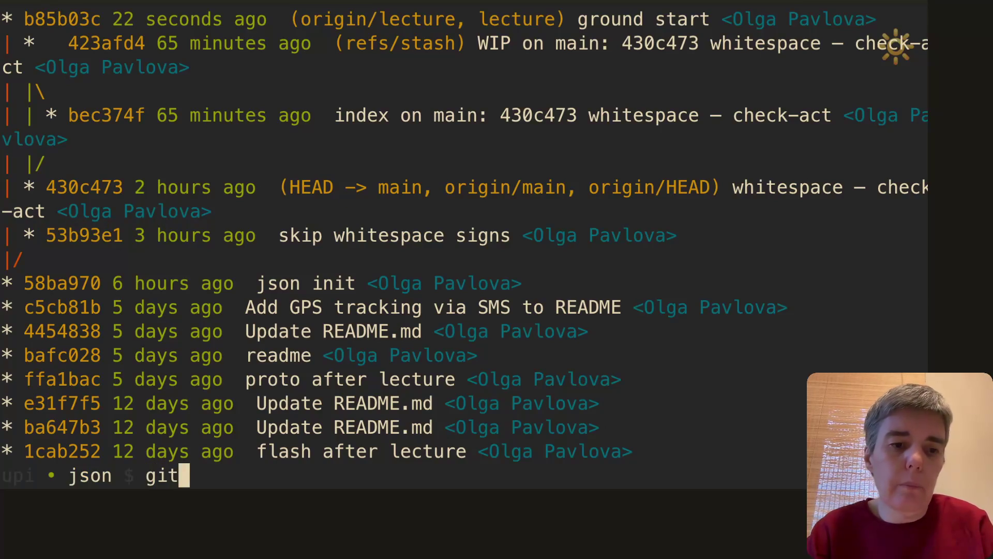
text( checko)
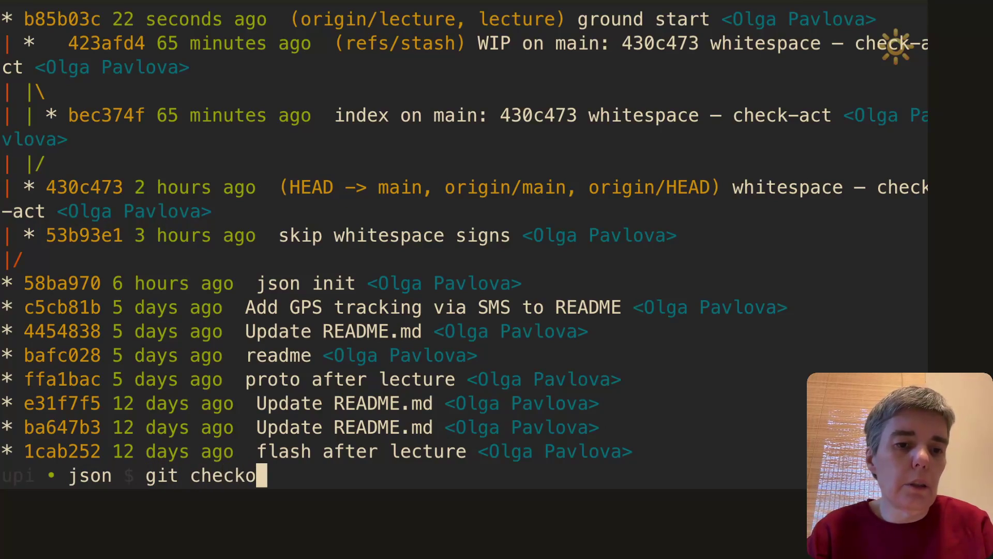
text(ut 53b93e1)
key(Return)
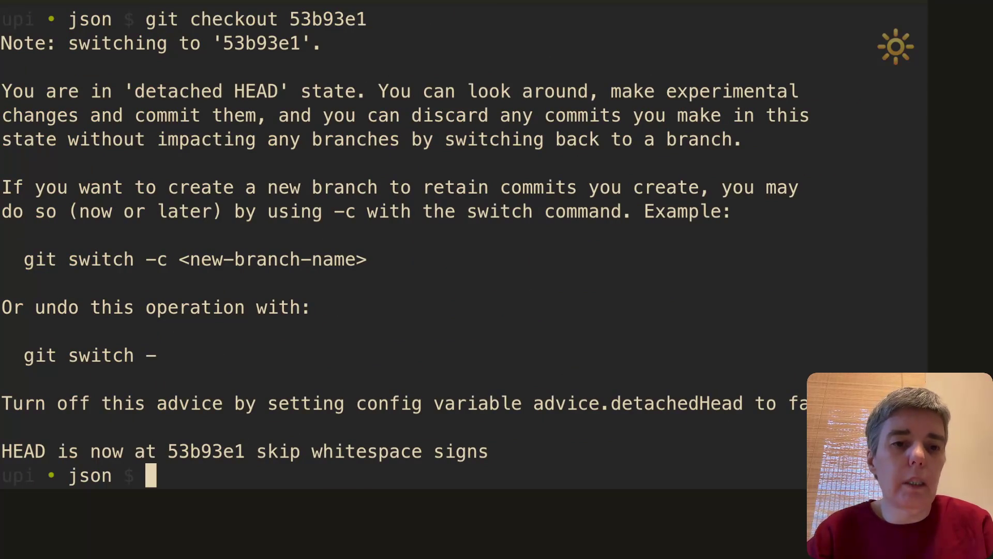
text(ll)
key(Return)
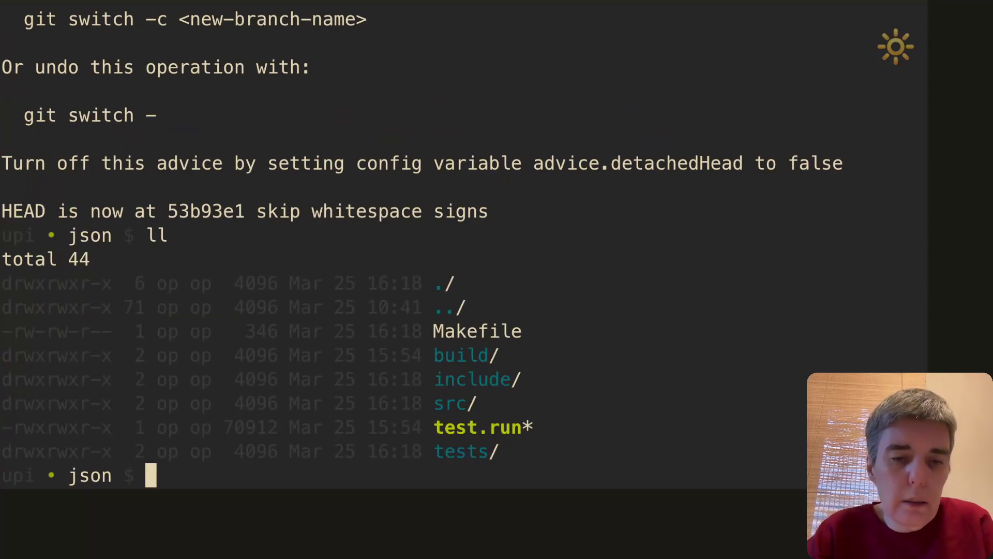
text(v)
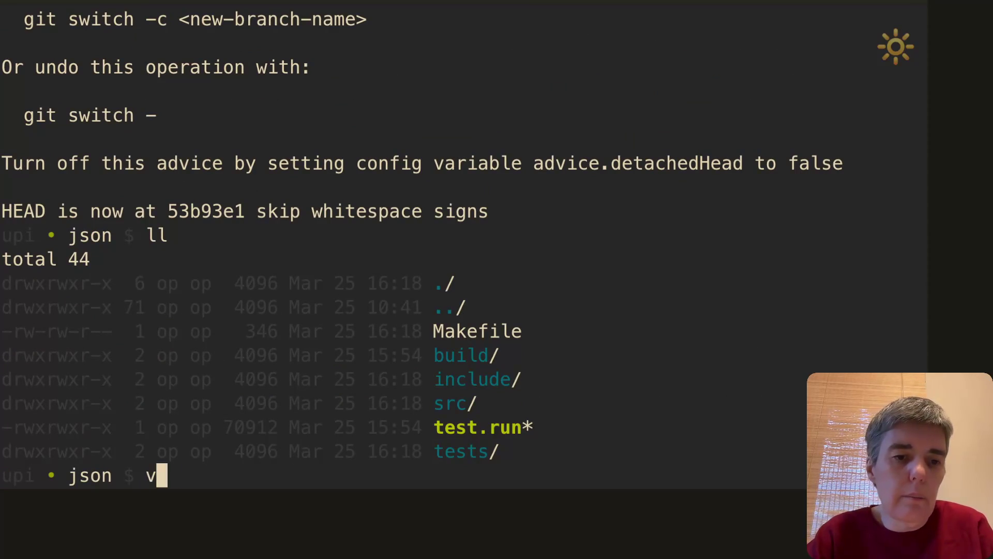
text(im src/)
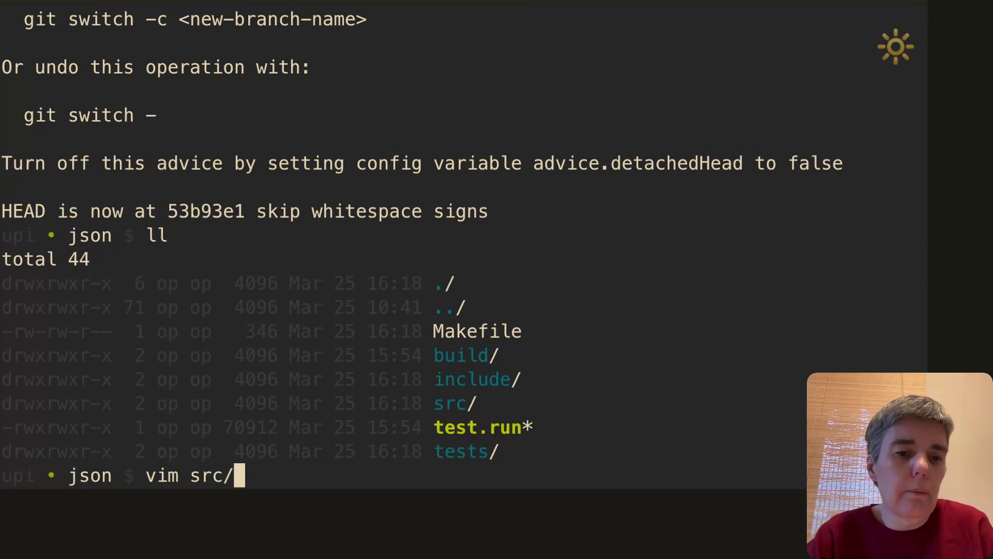
text(z)
key(BackSpace)
text(json.h)
Step: Load json.h in Vim and unfold the is_json function body
key(Return)
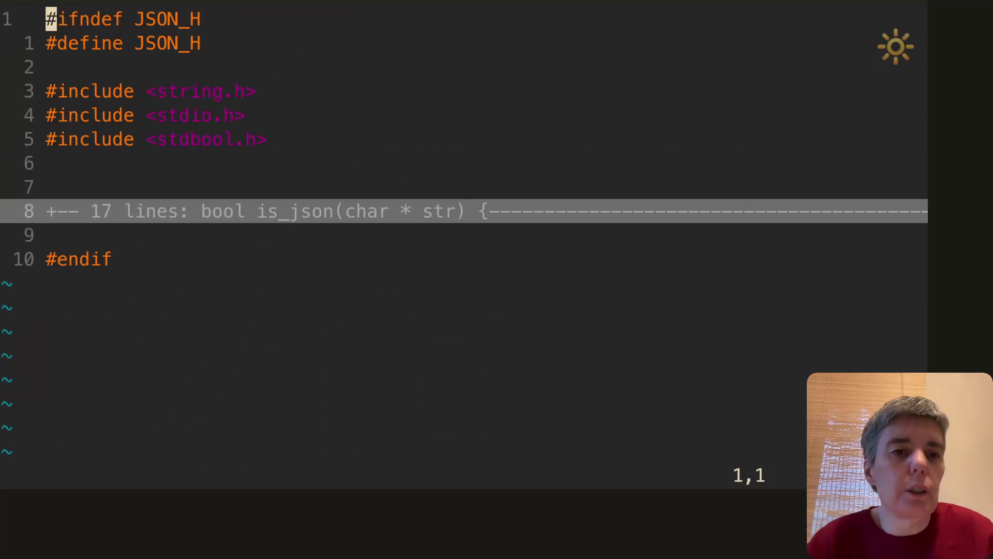
key(j)
key(j)
key(j)
key(j)
key(j)
key(j)
key(j)
key(j)
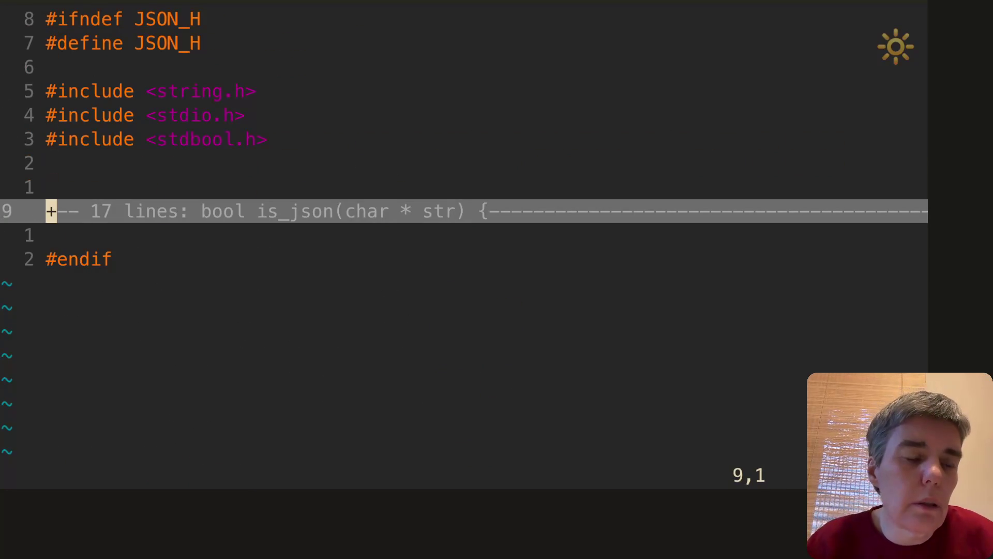
key(l)
key(k)
key(k)
key(k)
key(k)
key(k)
key(k)
key(k)
key(k)
Step: Unfold the nested for-loop and switch so every case of is_json is visible
key(j)
key(j)
key(j)
key(j)
key(j)
key(j)
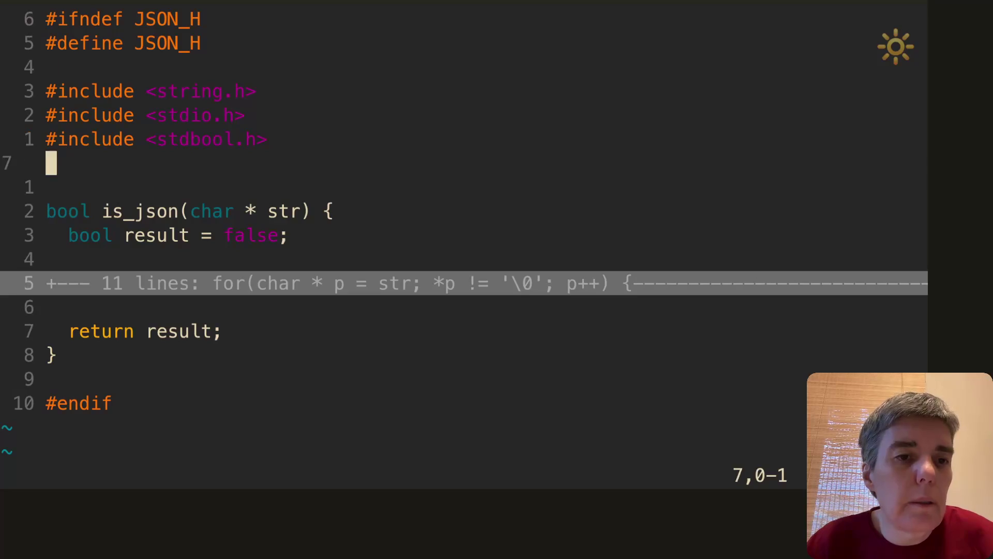
key(j)
key(j)
key(j)
key(j)
key(j)
key(l)
key(j)
key(l)
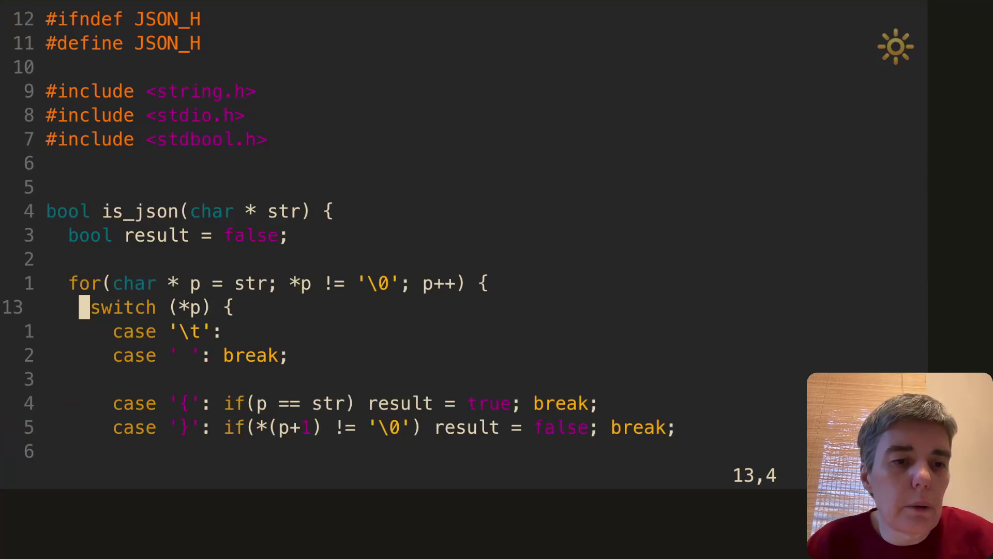
key(j)
key(j)
key(j)
key(j)
key(j)
key(j)
key(j)
key(j)
key(j)
key(j)
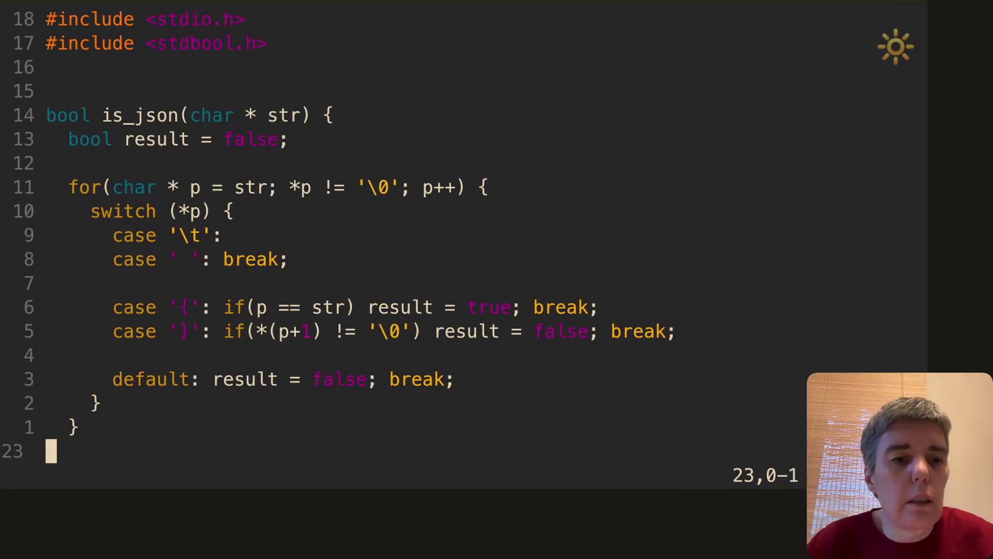
key(k)
key(k)
key(k)
key(k)
key(k)
key(k)
key(k)
key(k)
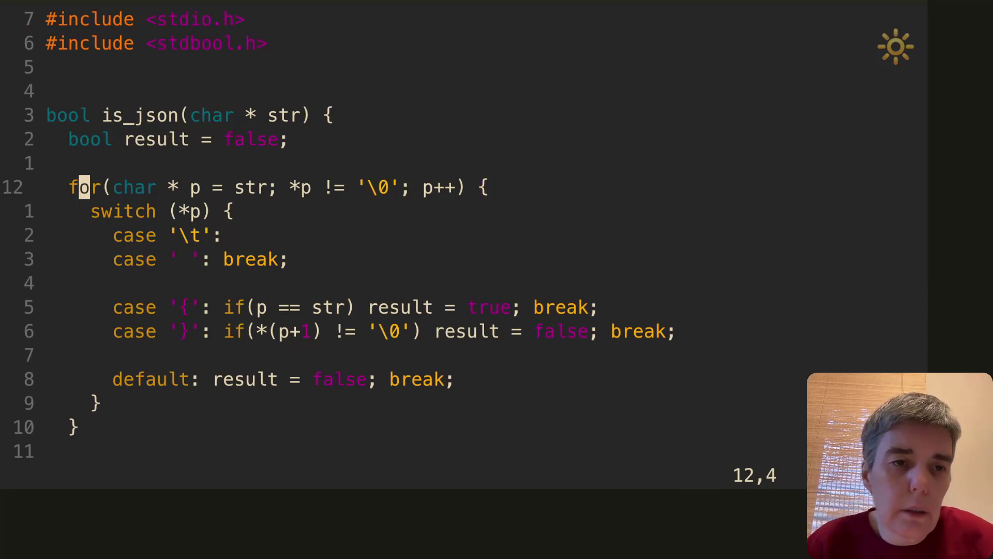
key(j)
key(k)
key(j)
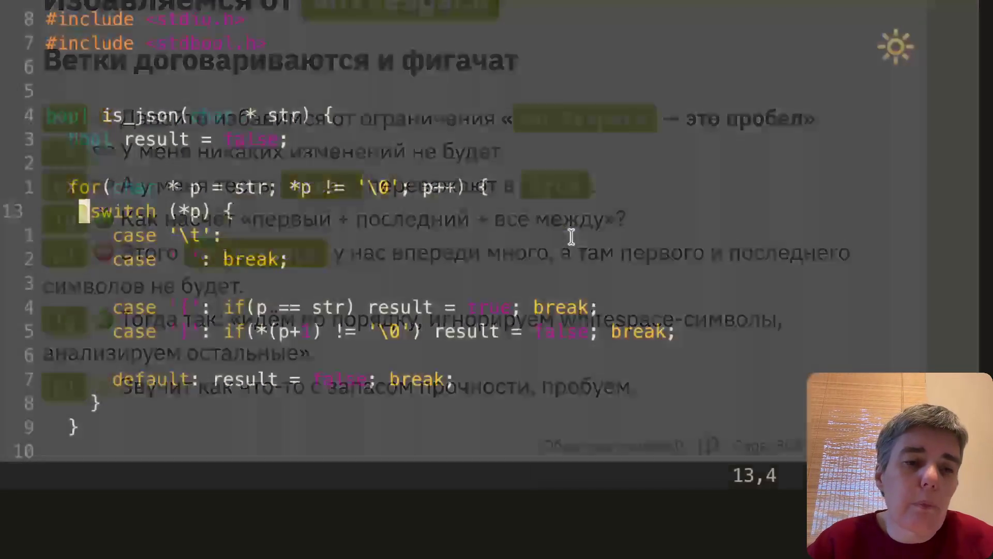
Step: Walk through the tab and space whitespace cases of the switch
key(k)
key(j)
key(k)
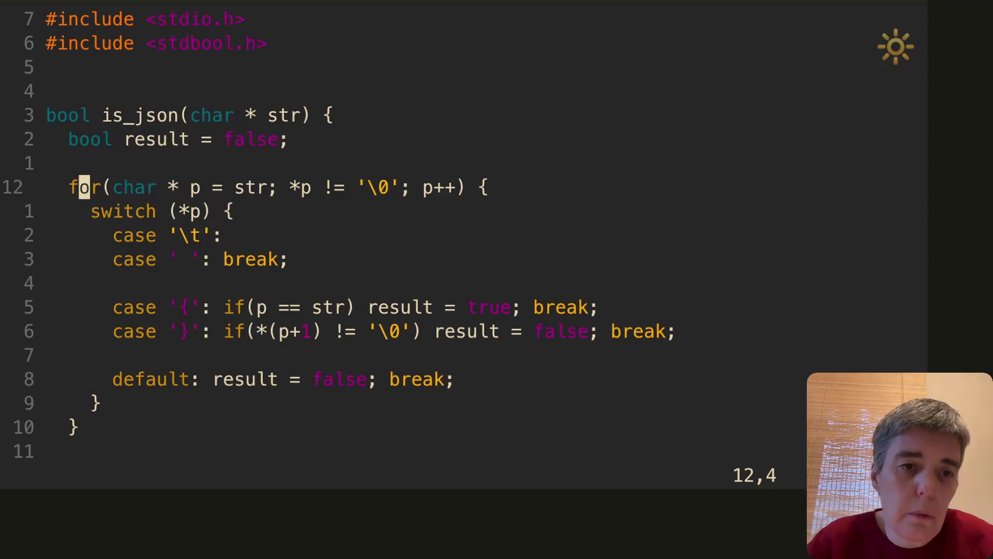
key(j)
key(j)
key(l)
key(l)
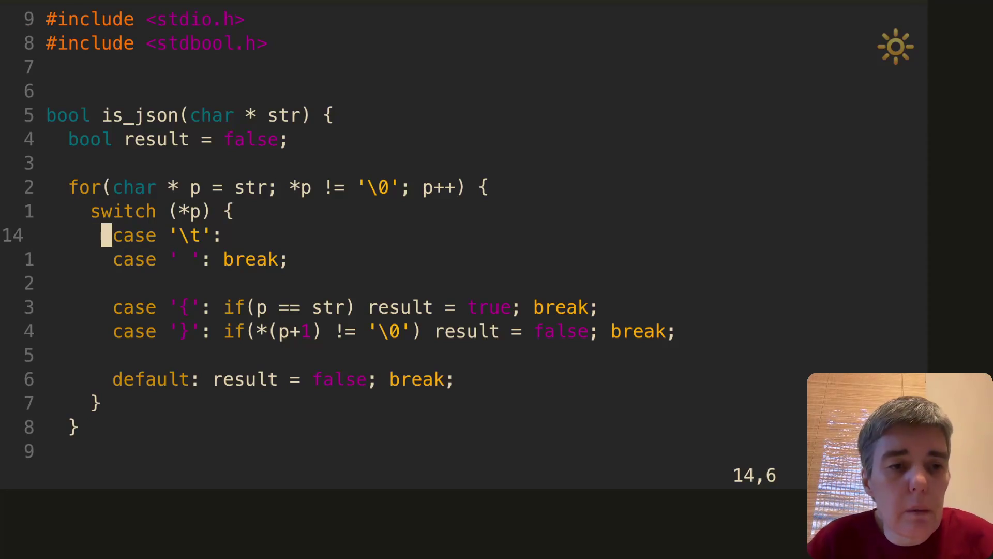
key(l)
key(l)
key(j)
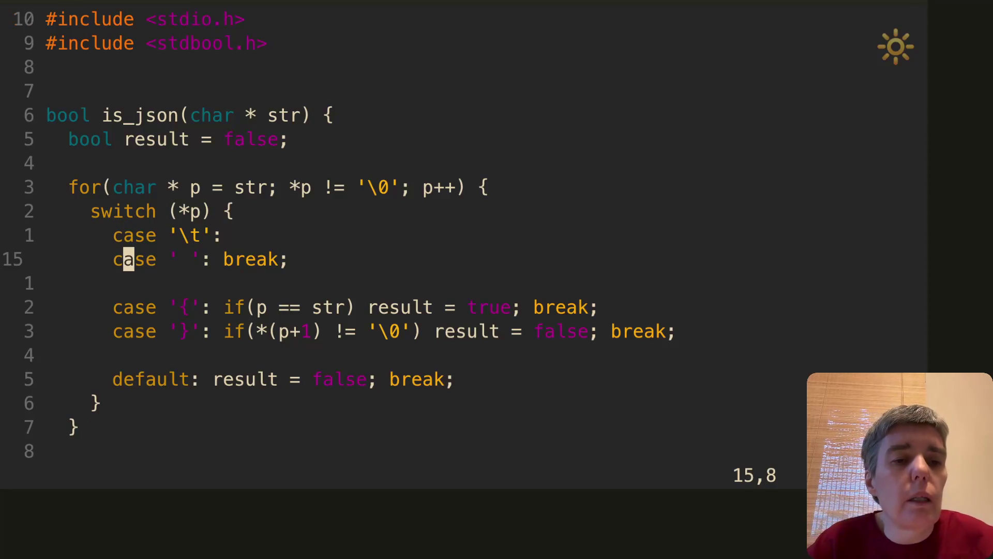
key(k)
key(j)
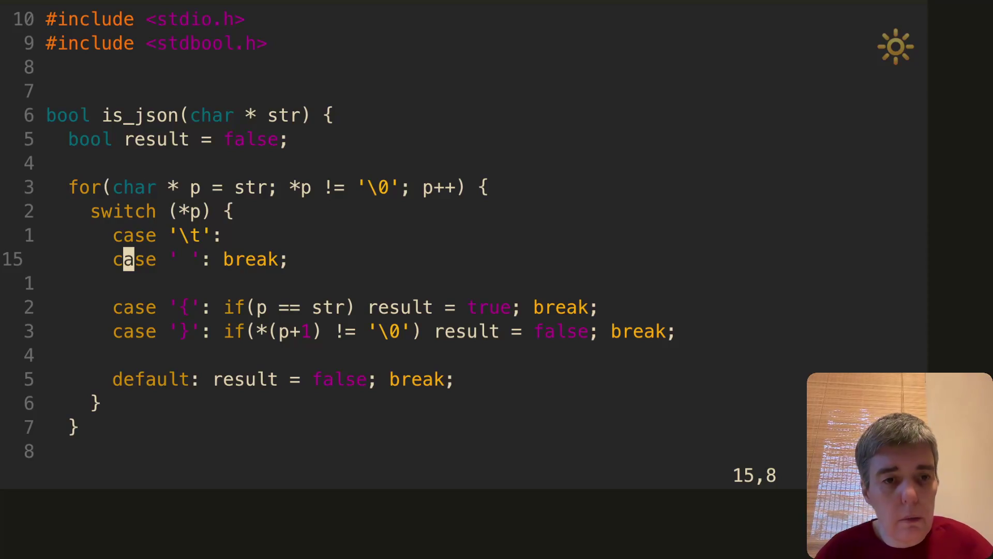
Step: Review the brace cases and default, then save json.h and quit Vim with :wq
key(j)
key(j)
key(j)
key(k)
key(j)
key(j)
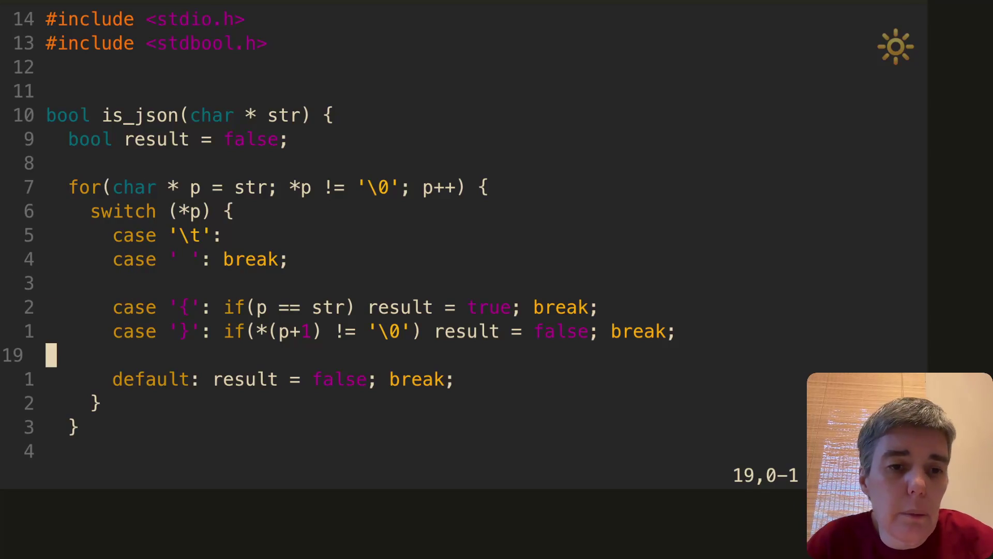
key(j)
key(j)
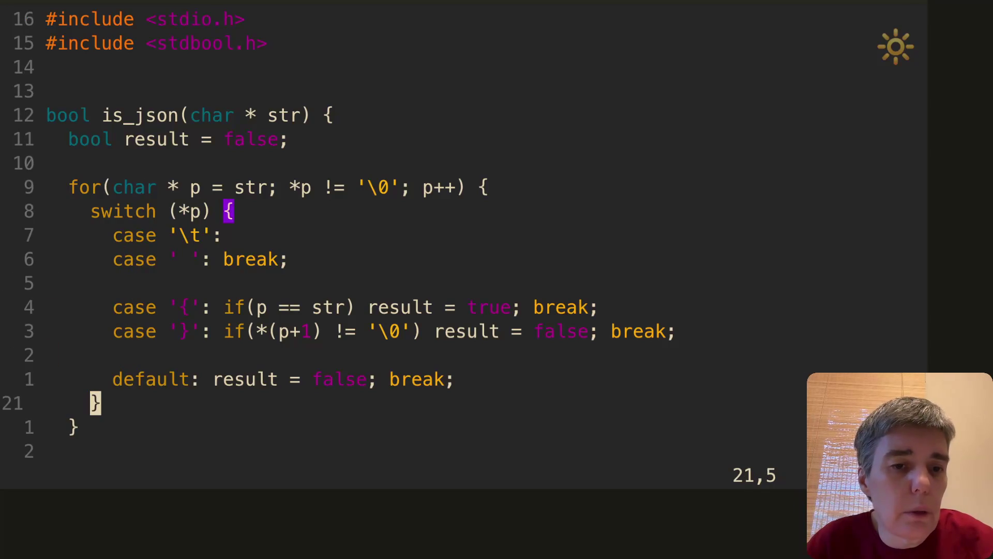
key(j)
key(k)
key(k)
key(k)
key(k)
key(k)
key(k)
key(k)
key(k)
key(k)
key(k)
key(k)
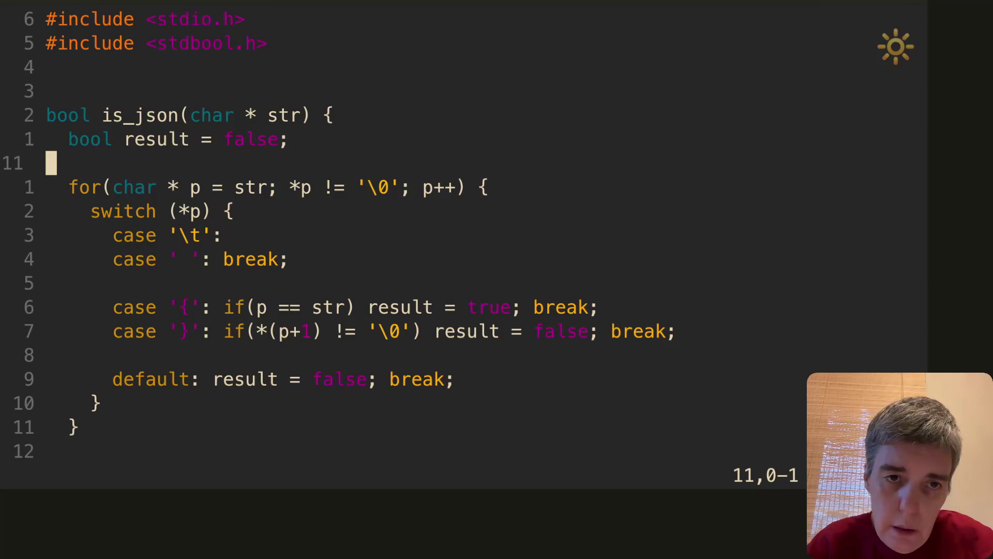
text(j)
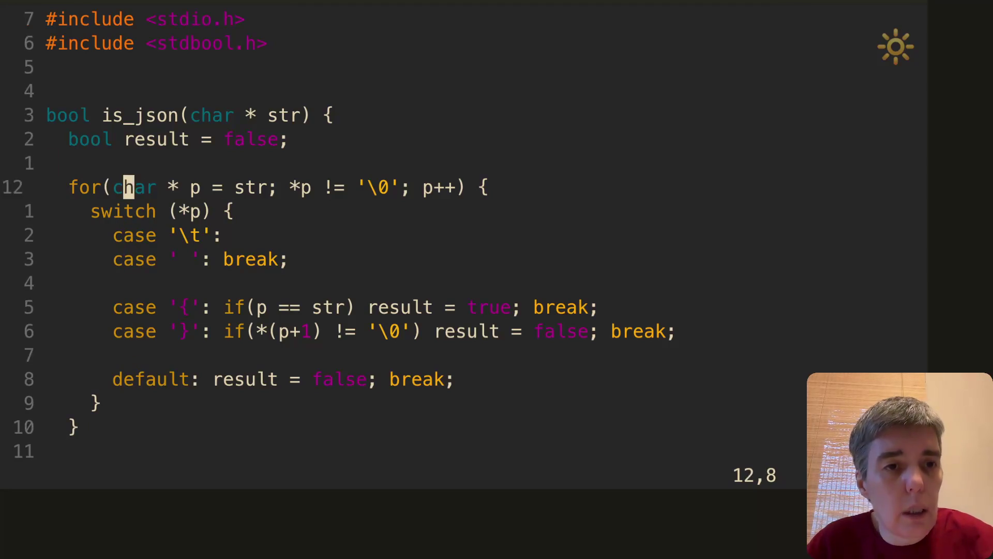
text(j)
text(:wq)
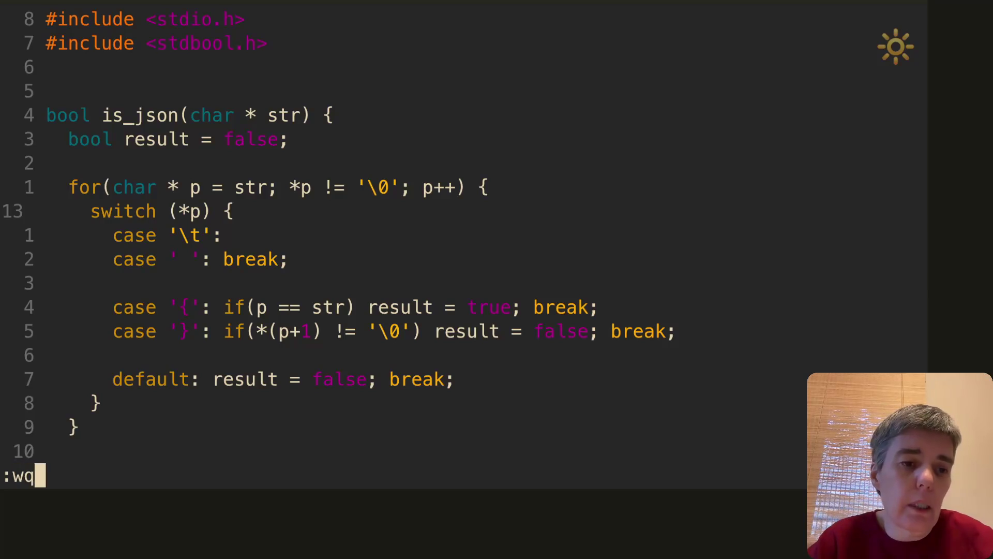
key(Return)
text(vim src/test.c)
Step: Load src/test.c in Vim and unfold main with its three _make_all_tests calls
key(Return)
key(j)
key(j)
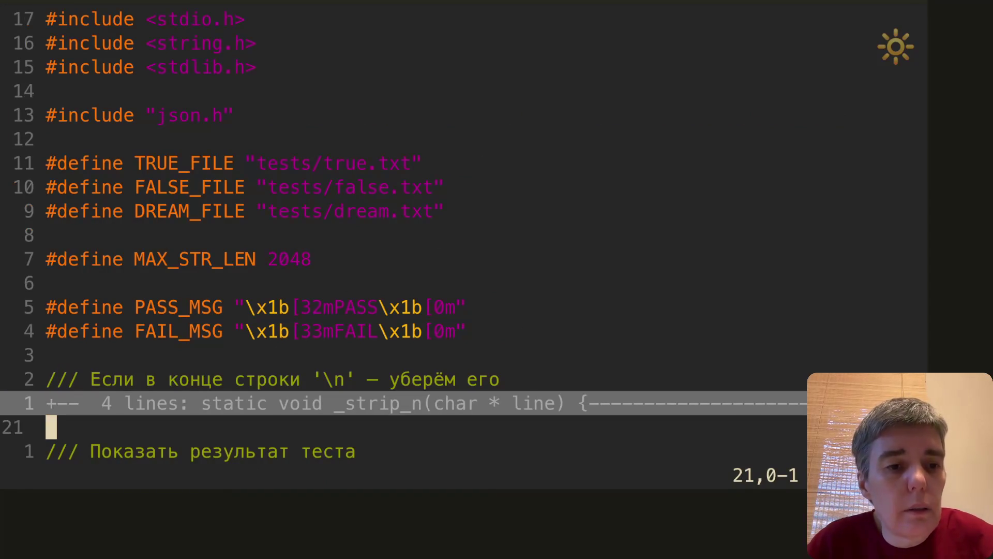
key(j)
key(j)
key(j)
key(j)
key(j)
key(j)
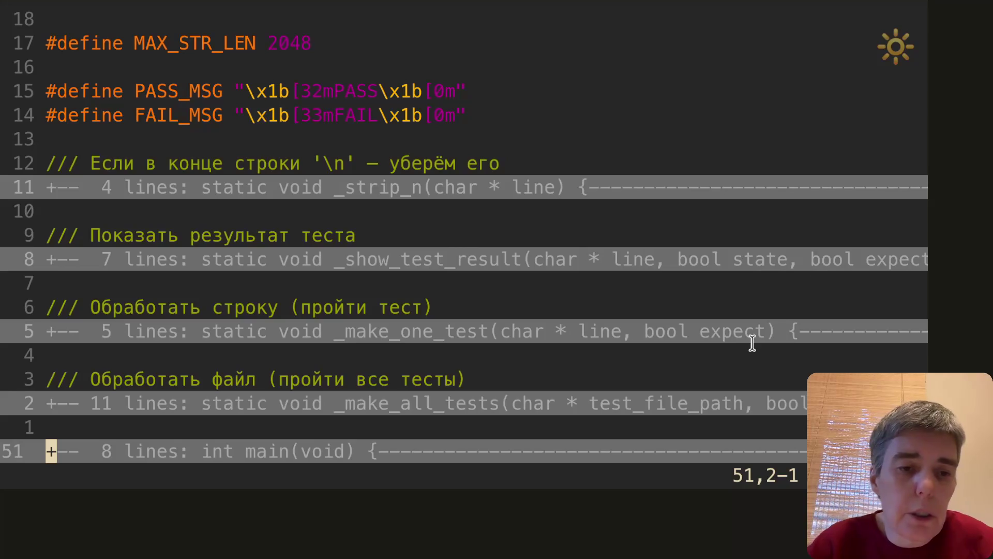
key(l)
key(k)
key(k)
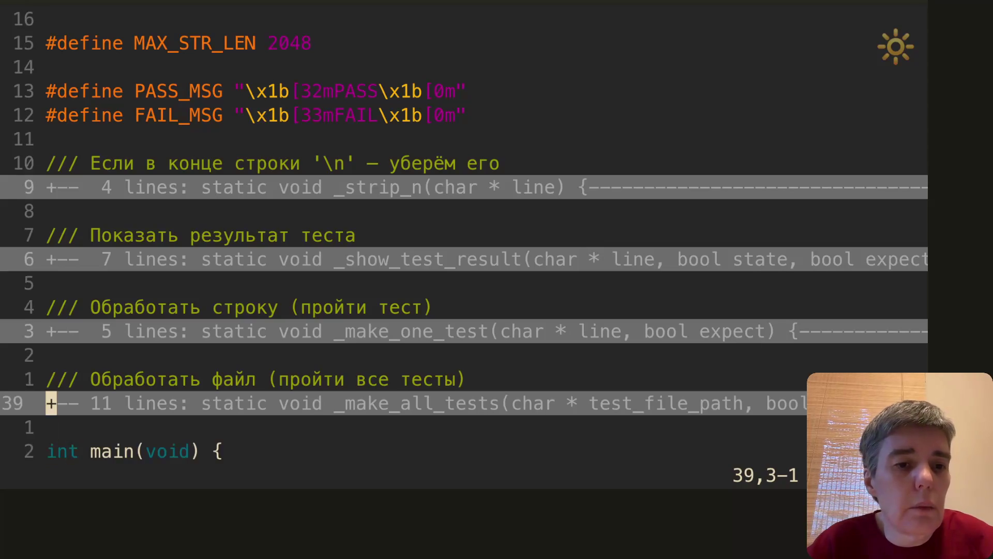
key(j)
key(j)
key(j)
key(j)
key(j)
key(j)
key(j)
key(j)
key(j)
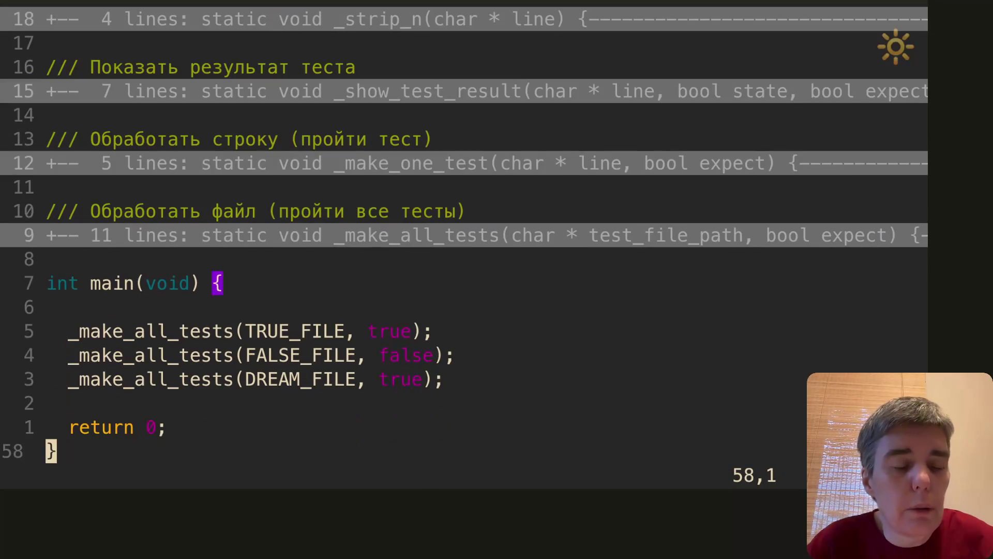
key(k)
key(k)
key(k)
key(k)
key(k)
key(k)
key(k)
key(j)
key(j)
key(j)
key(k)
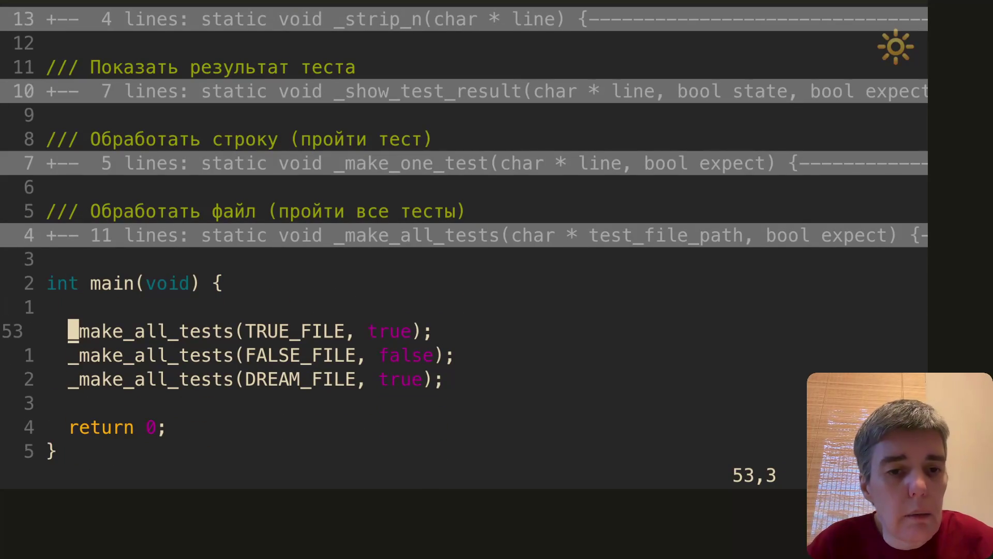
key(j)
key(j)
key(j)
key(k)
key(k)
key(k)
key(k)
key(k)
key(k)
key(k)
Step: Unfold _make_all_tests and its line-reading while loop
key(z)
key(o)
key(j)
key(j)
key(j)
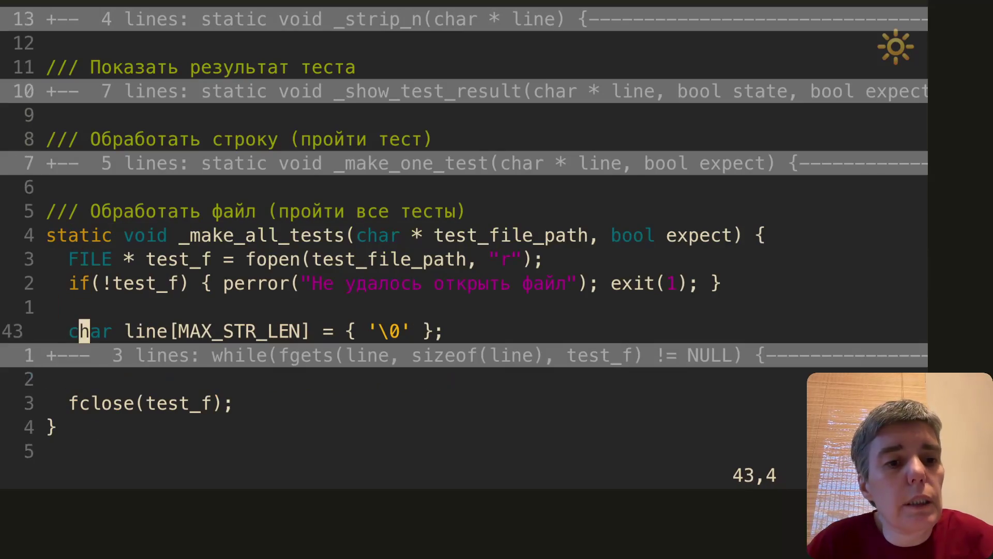
key(j)
key(j)
key(z)
key(o)
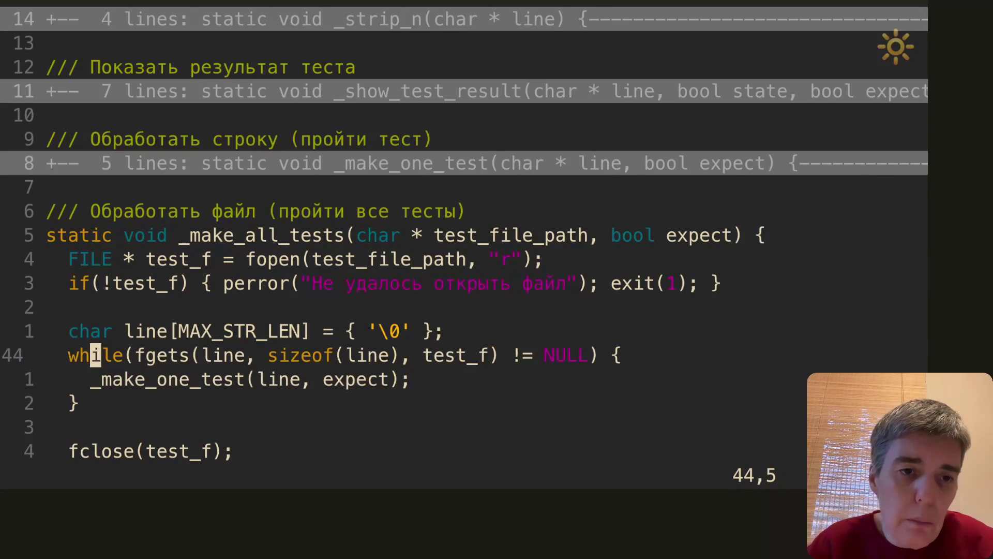
key(k)
key(k)
key(k)
key(k)
key(k)
key(j)
key(j)
key(j)
key(j)
key(j)
key(j)
key(j)
key(j)
key(j)
key(j)
key(j)
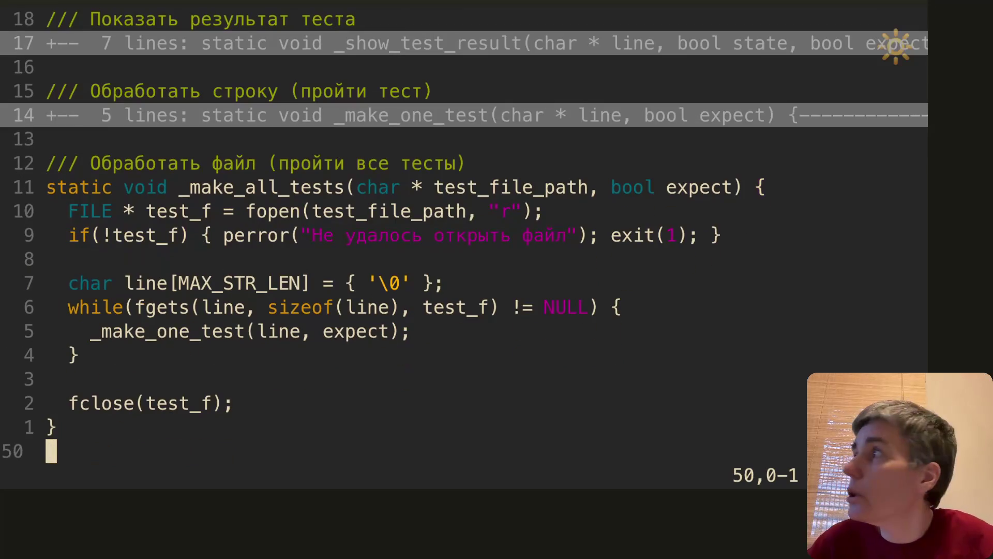
key(j)
key(j)
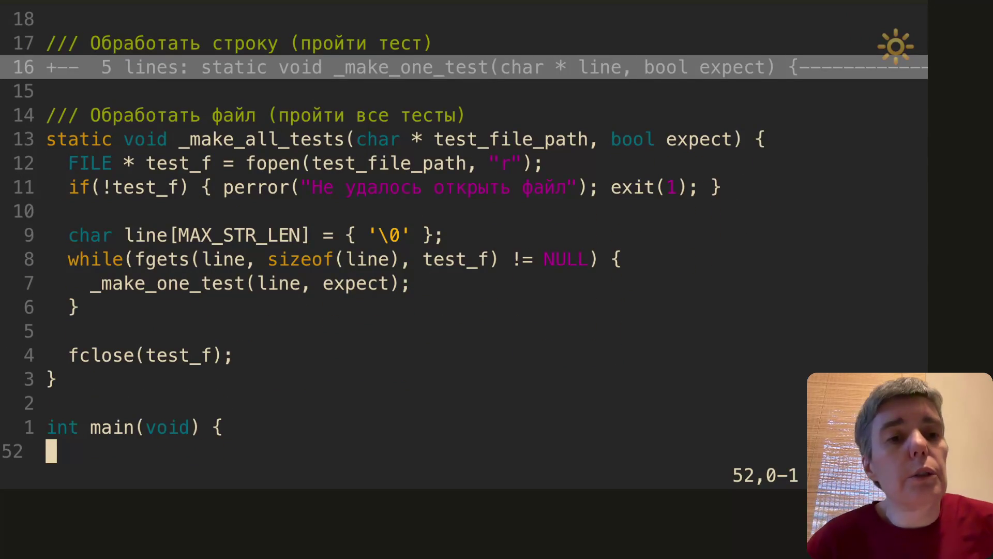
key(k)
key(k)
key(k)
key(k)
key(k)
key(k)
key(k)
key(k)
key(k)
key(k)
key(k)
key(k)
key(k)
Step: Unfold the _make_one_test and _show_test_result helpers
key(z)
key(o)
key(j)
key(j)
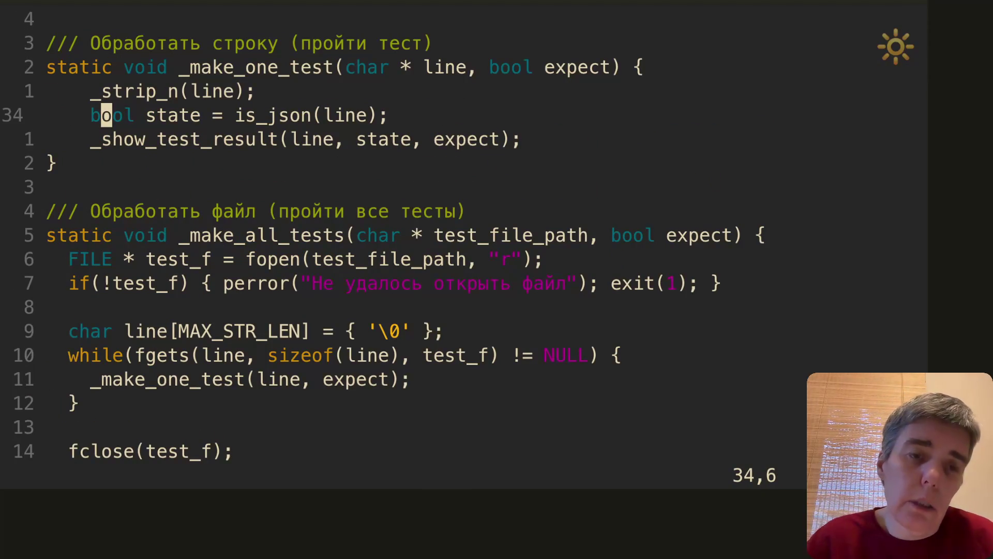
key(k)
key(k)
key(k)
key(k)
key(k)
key(k)
key(k)
key(j)
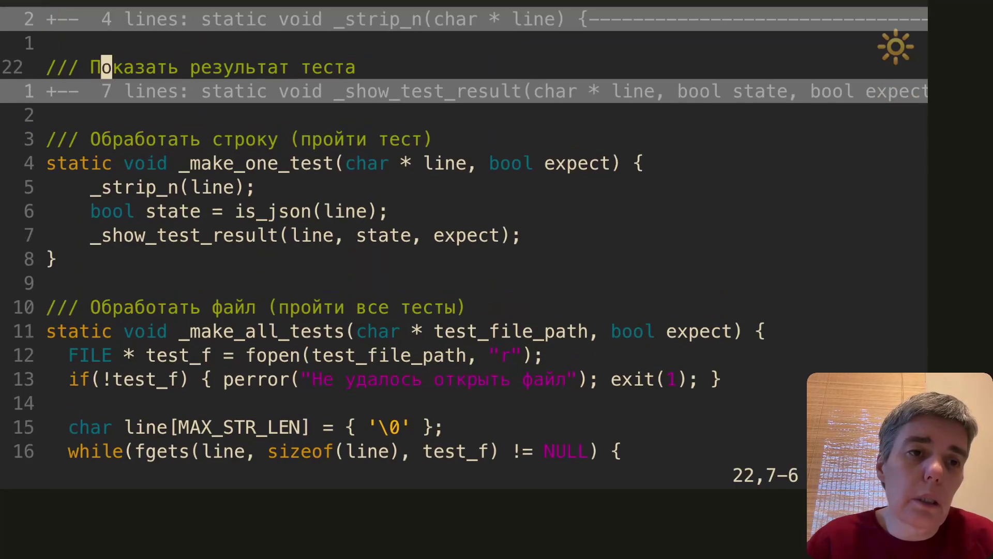
key(j)
key(z)
key(o)
key(k)
Step: Unfold _strip_n, glance at the PASS_MSG definition, and quit Vim
key(k)
key(k)
key(k)
key(j)
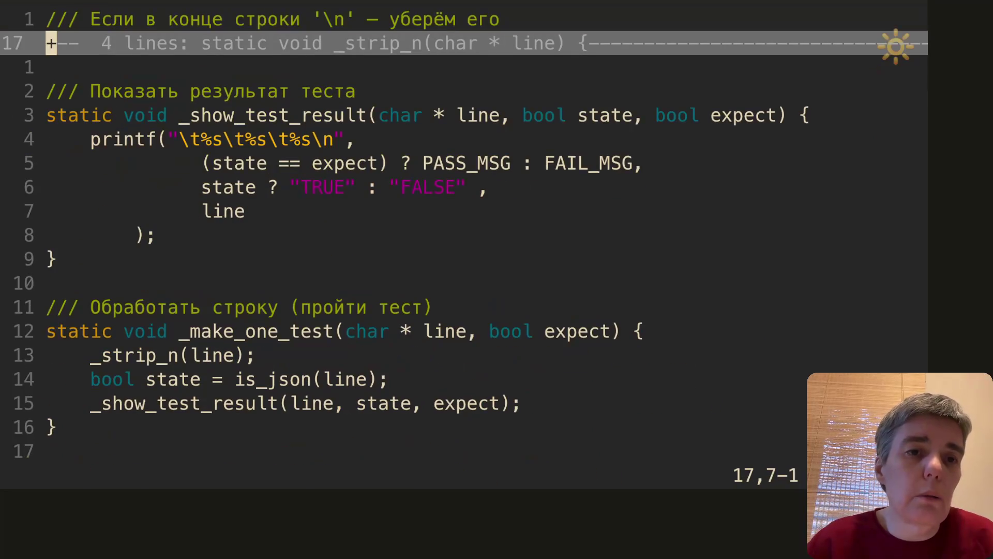
key(z)
key(o)
key(k)
key(k)
key(k)
key(k)
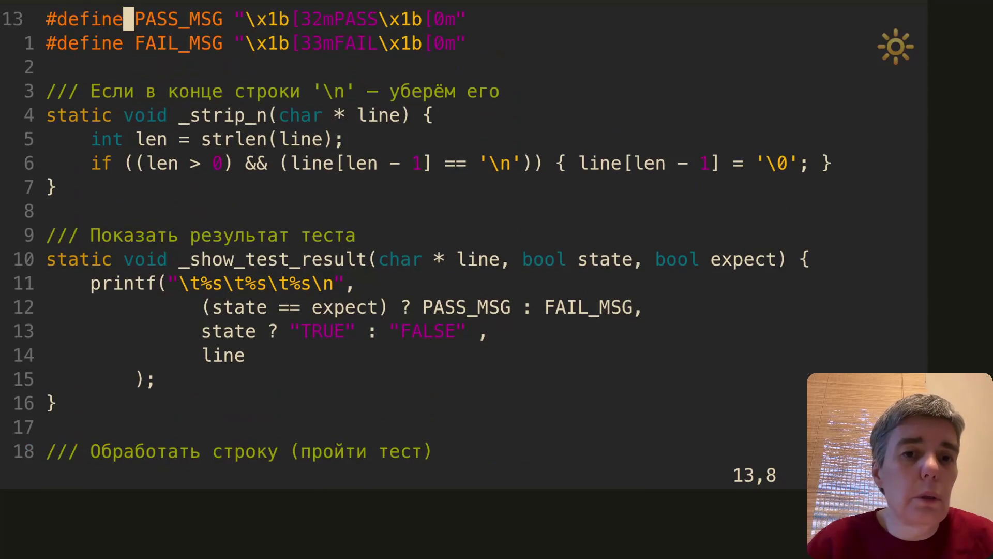
key(k)
key(k)
key(k)
key(k)
key(k)
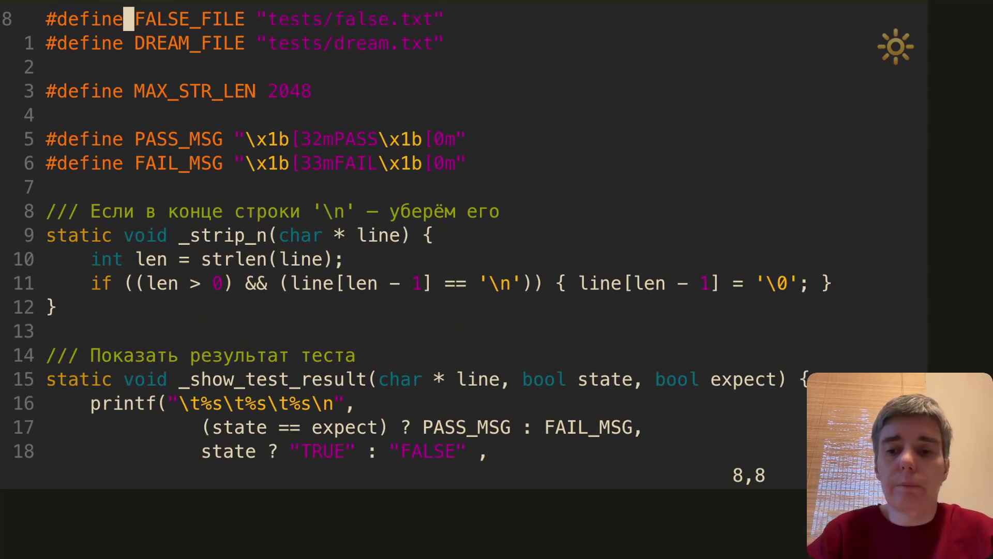
text(:wq)
key(Return)
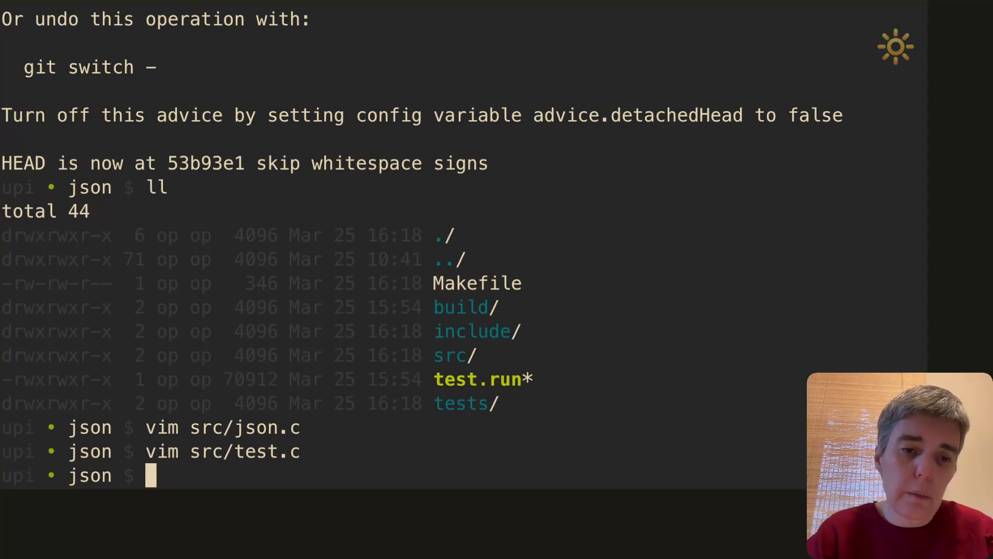
text(./m)
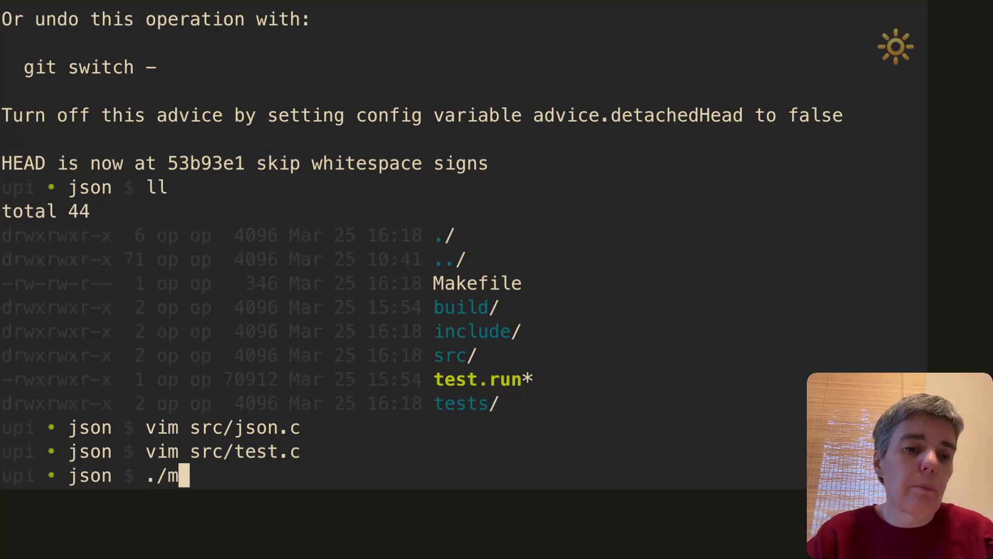
Step: Run make and ./test.run, then highlight the first two PASS results
key(BackSpace)
key(BackSpace)
key(BackSpace)
text(make)
key(Return)
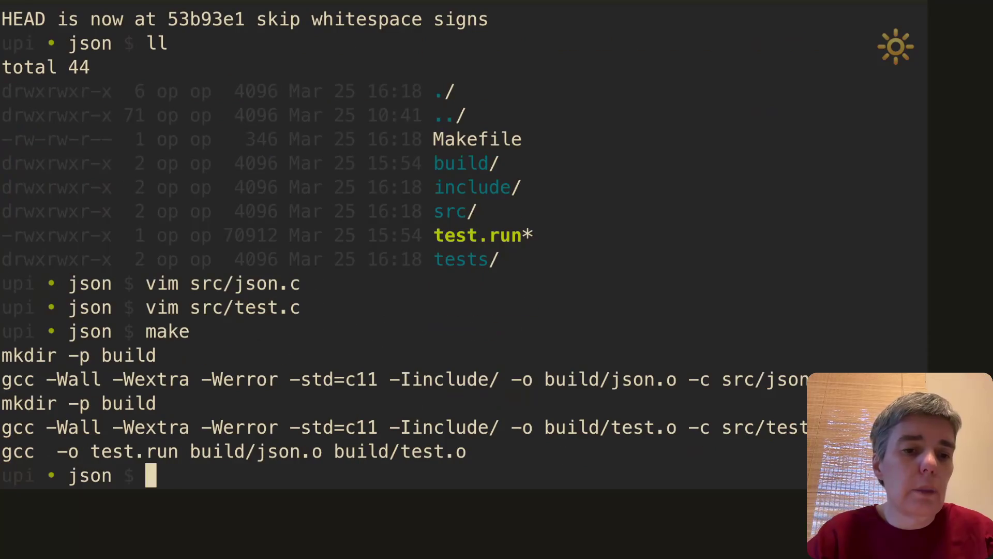
text(./test.)
key(Tab)
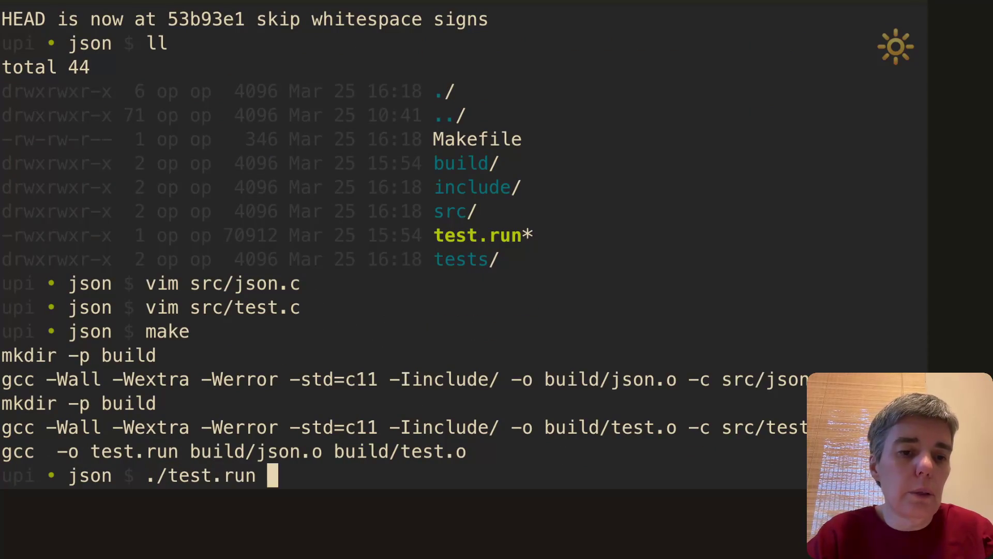
key(Return)
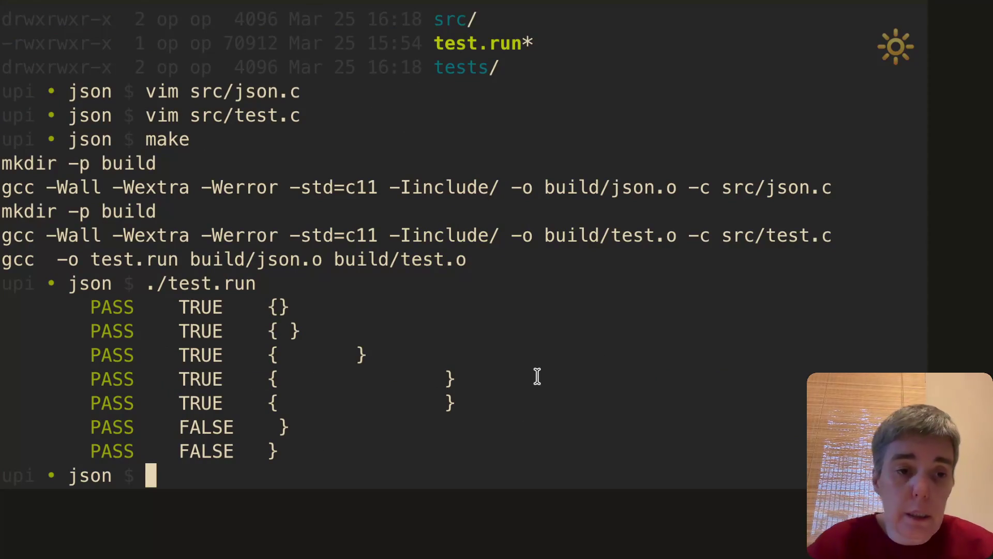
drag(91, 310, 350, 327)
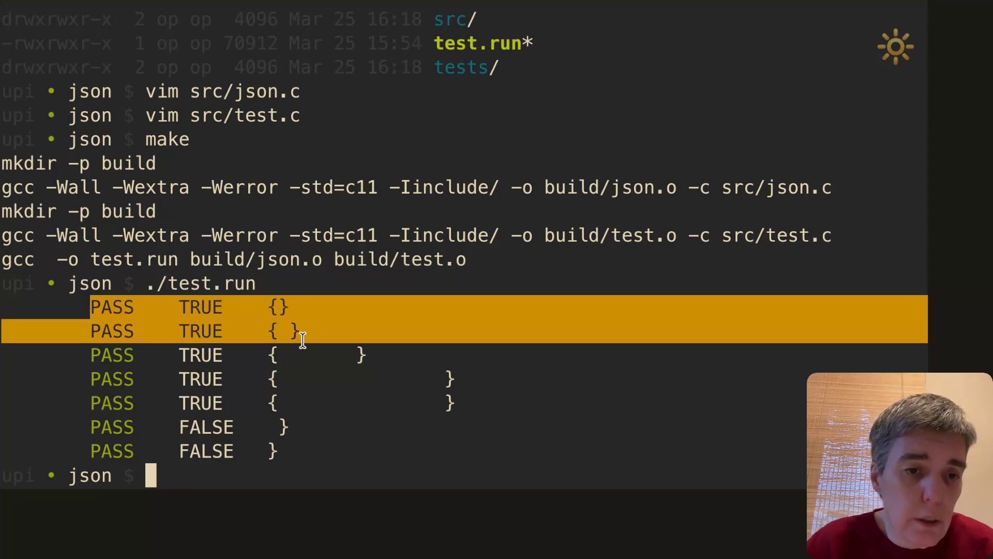
click(321, 336)
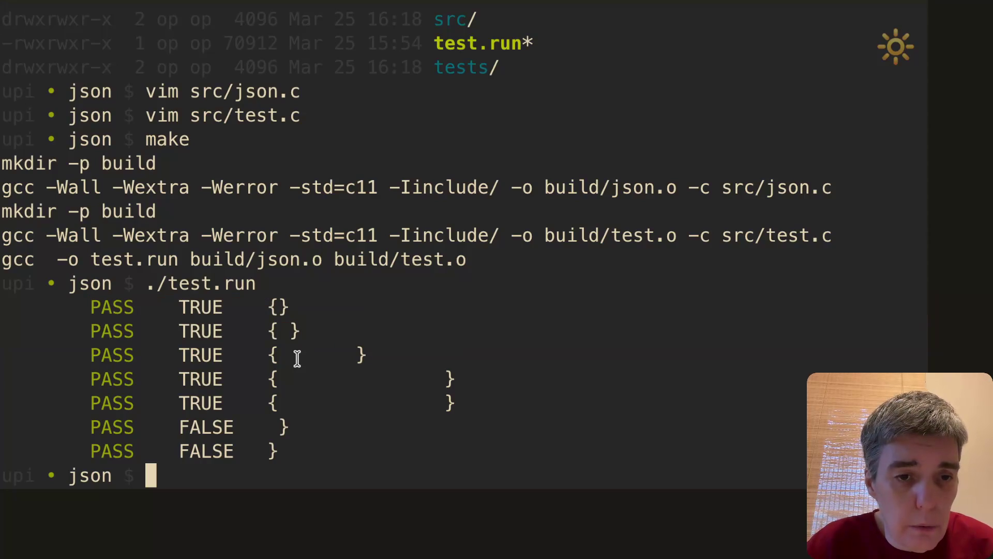
drag(103, 354, 458, 401)
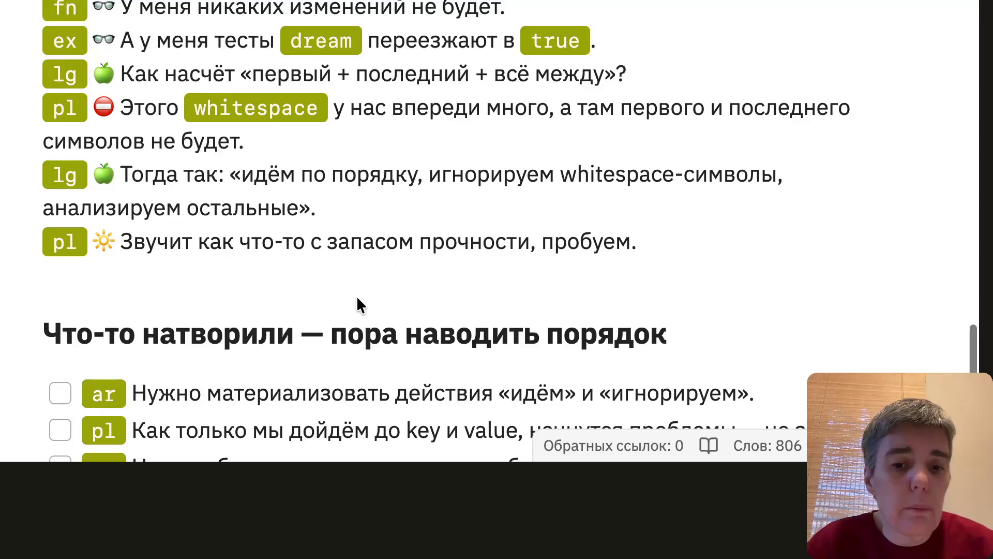
scroll(357, 297, down, 2)
scroll(357, 297, down, 3)
scroll(356, 295, up, 2)
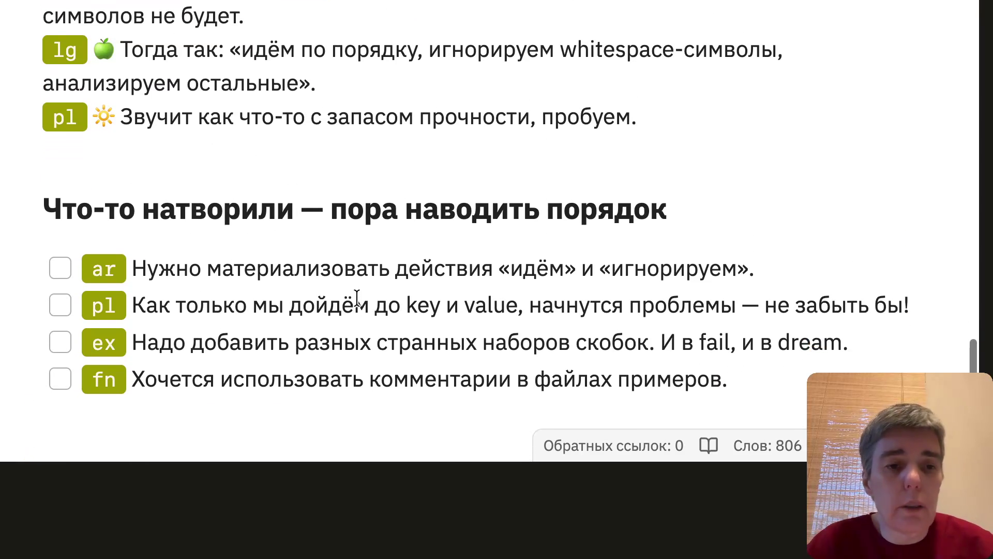
scroll(356, 297, down, 2)
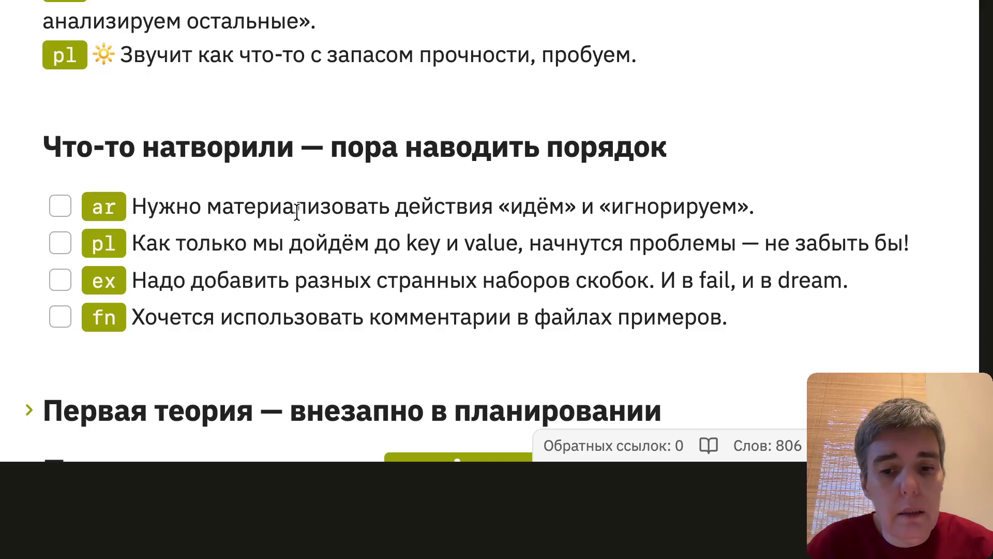
scroll(296, 211, down, 1)
scroll(296, 205, up, 1)
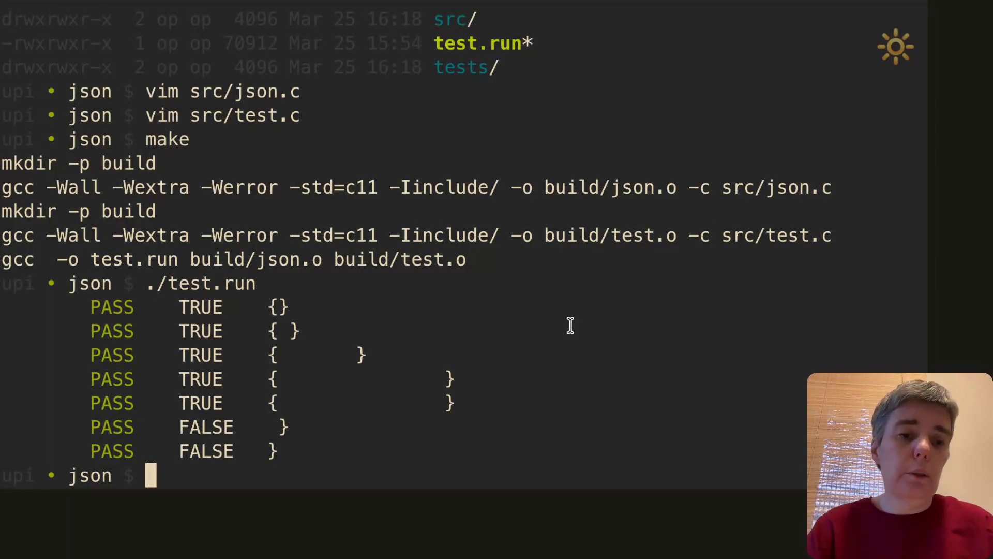
text(vim )
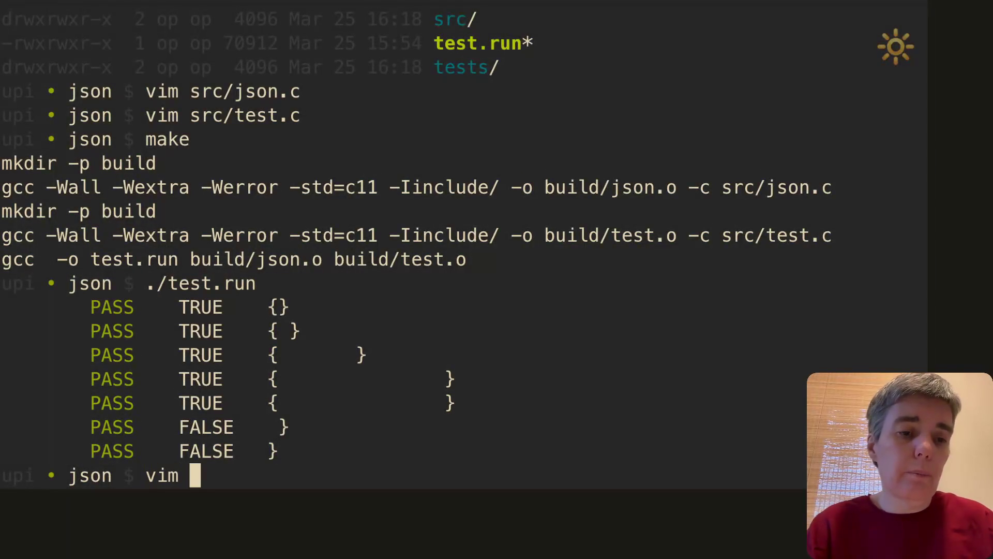
text(src/t)
key(Tab)
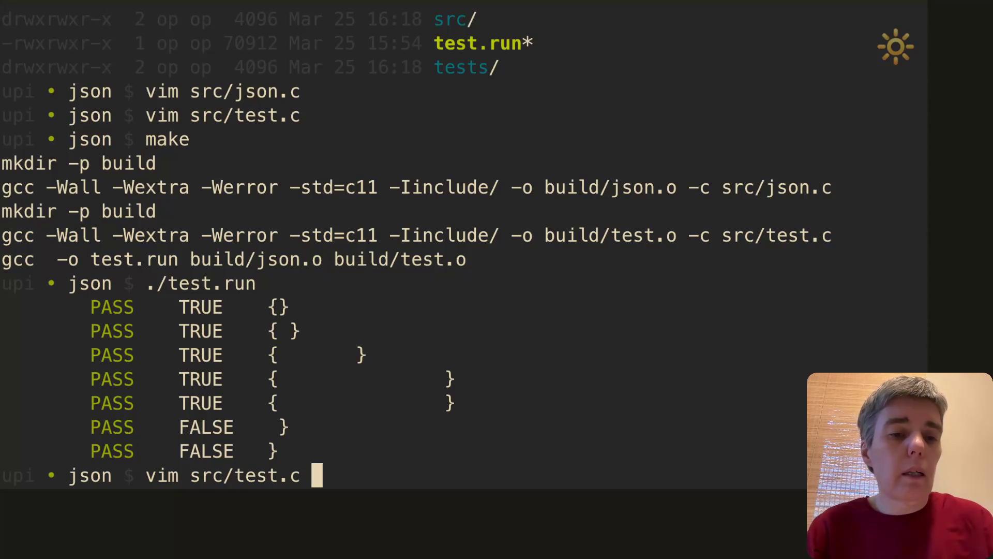
key(Return)
key(j)
key(j)
key(j)
key(j)
key(j)
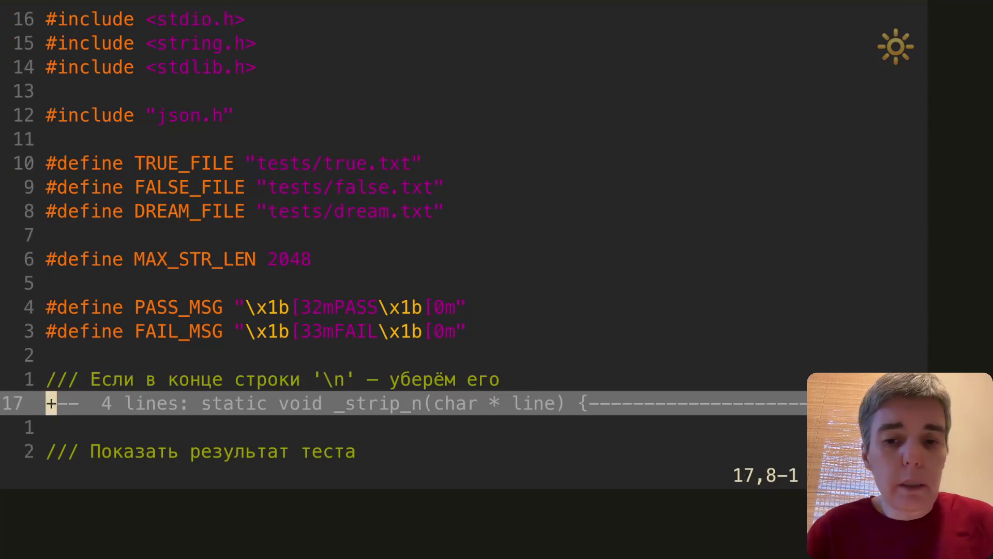
key(j)
key(j)
key(j)
key(j)
key(j)
key(j)
key(k)
key(k)
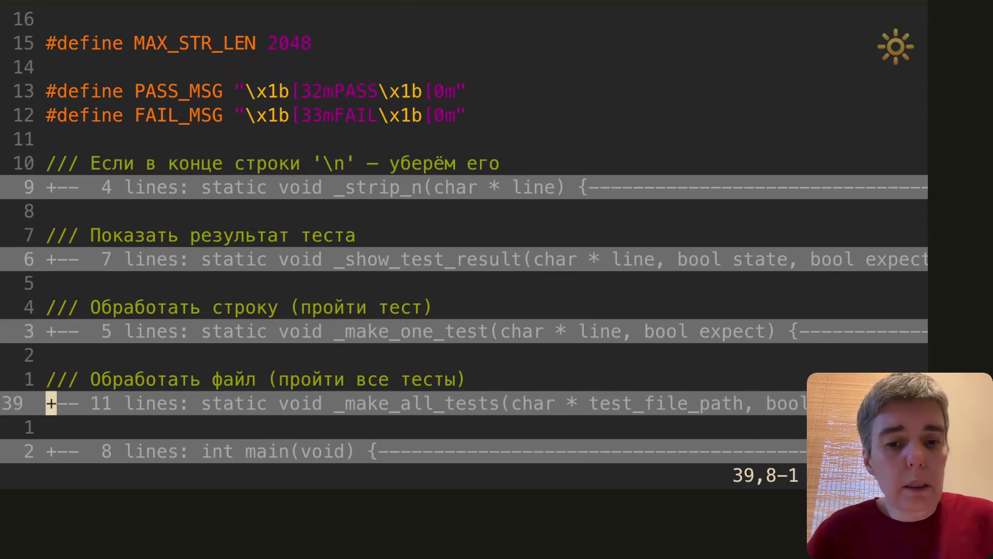
key(k)
key(k)
key(j)
key(j)
key(j)
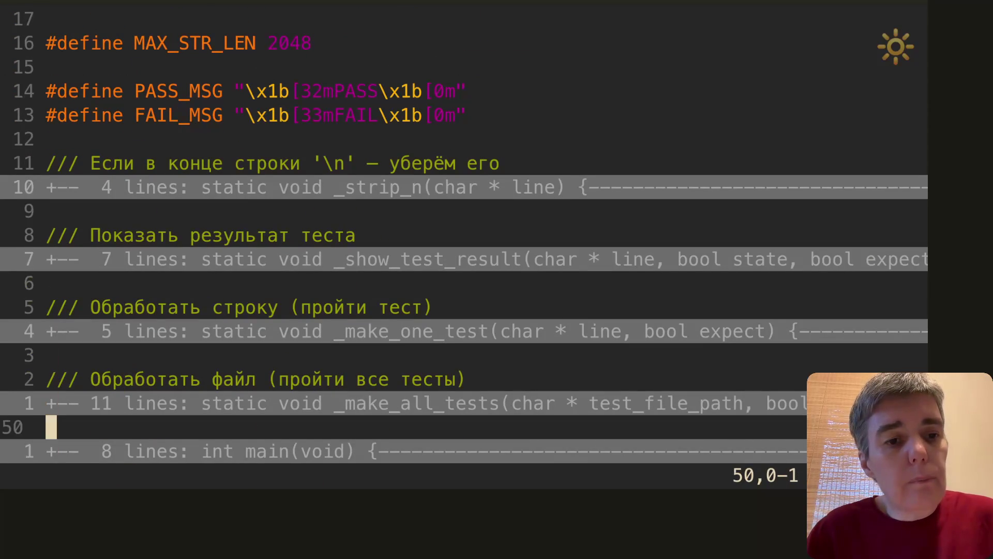
key(k)
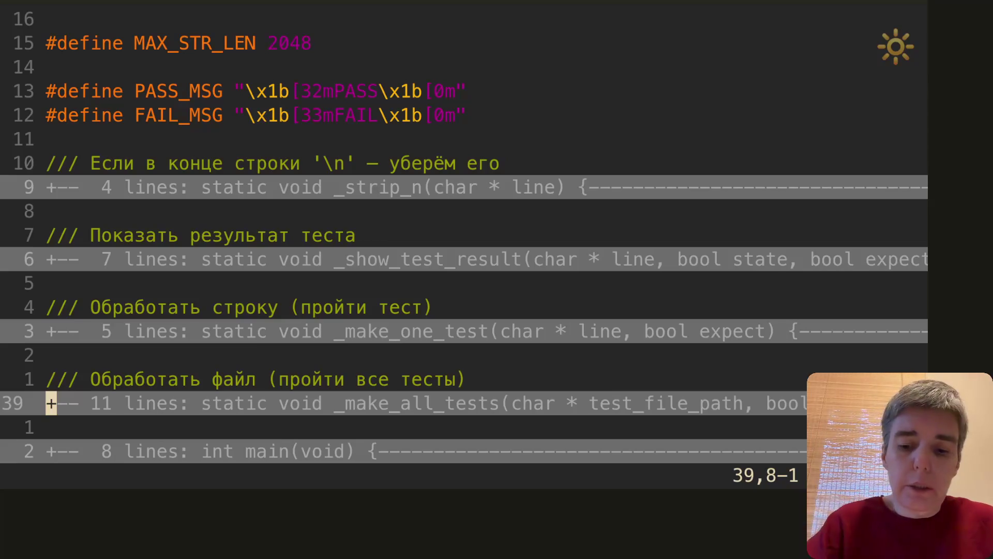
key(colon)
text(q)
key(Return)
text(vim src/)
Step: Load src/json.c in Vim and look over the whitespace cases of is_json's switch
key(Tab)
text(t)
key(Tab)
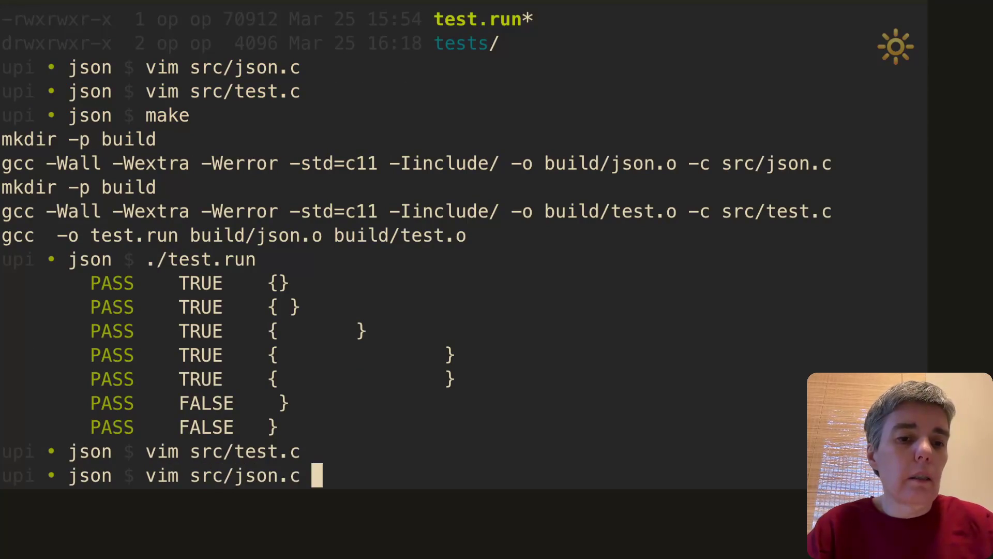
key(Return)
key(j)
key(j)
key(j)
key(j)
key(j)
key(j)
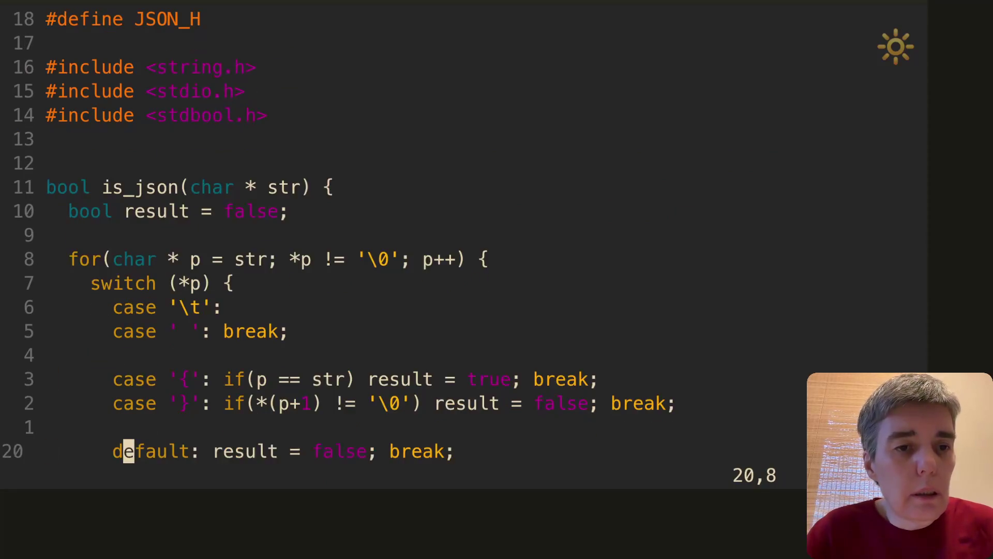
key(j)
key(j)
key(j)
key(j)
key(j)
key(j)
key(j)
key(k)
key(k)
key(k)
key(k)
key(k)
key(k)
key(k)
key(k)
key(k)
key(k)
key(k)
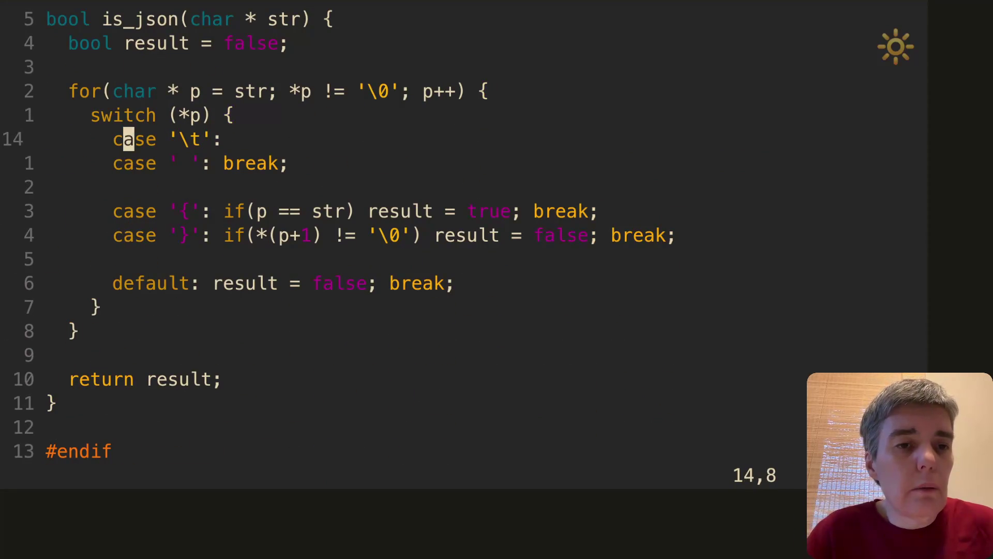
key(j)
key(k)
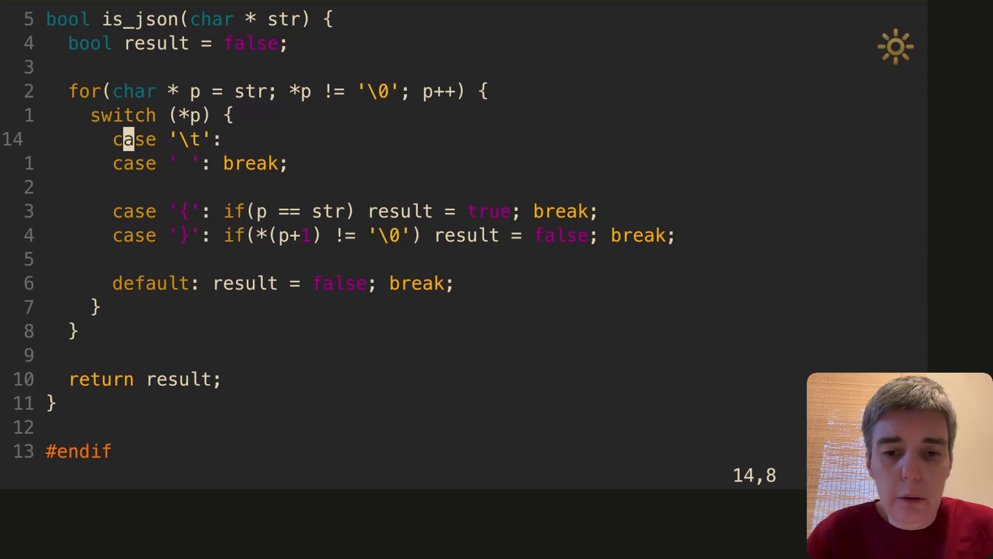
key(j)
key(j)
key(k)
key(k)
key(k)
key(k)
key(j)
key(j)
key(j)
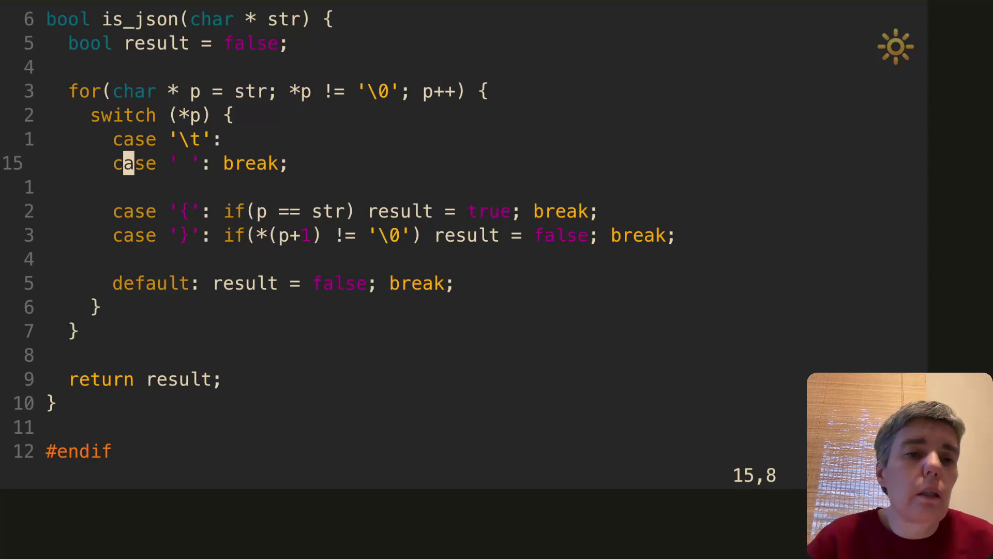
key(k)
key(k)
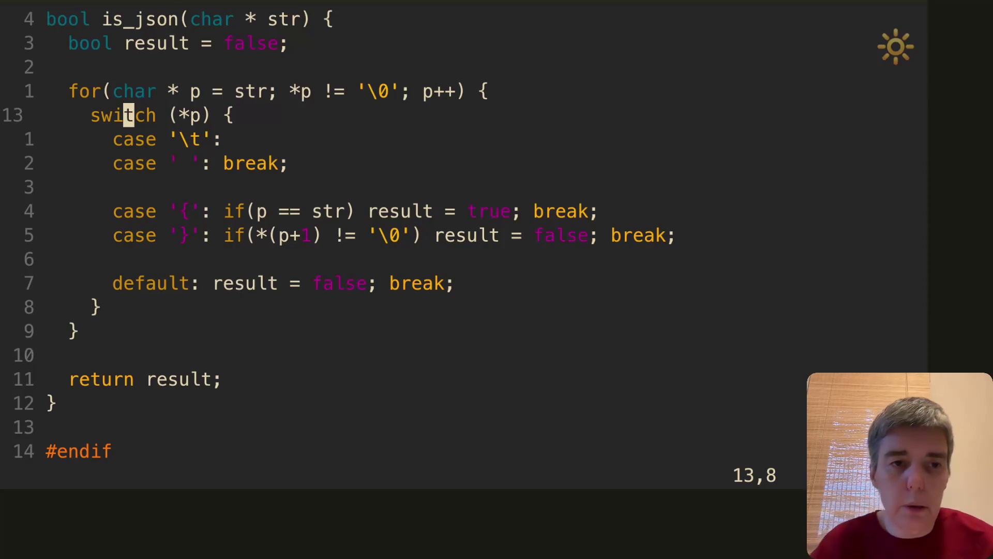
text(o/)
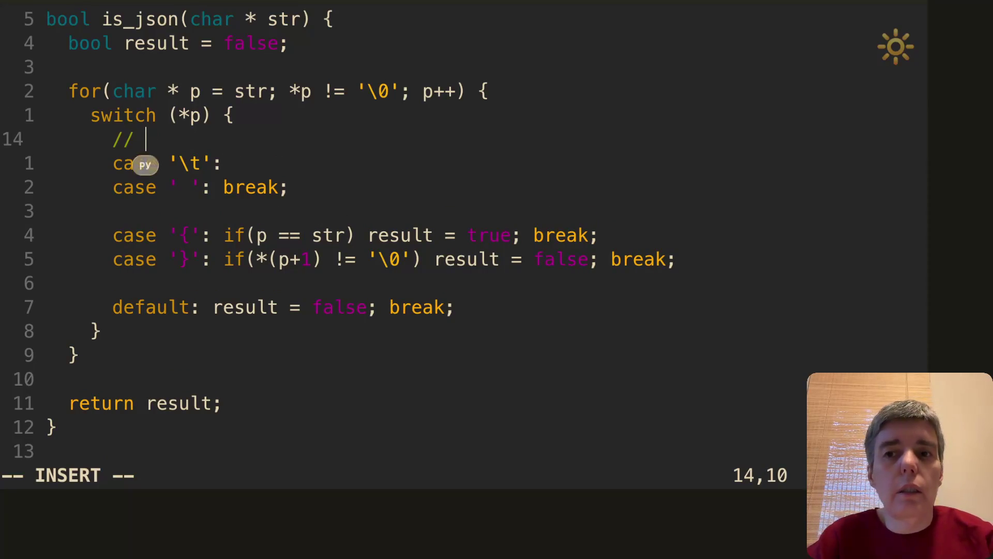
text( иг)
text(рируем про)
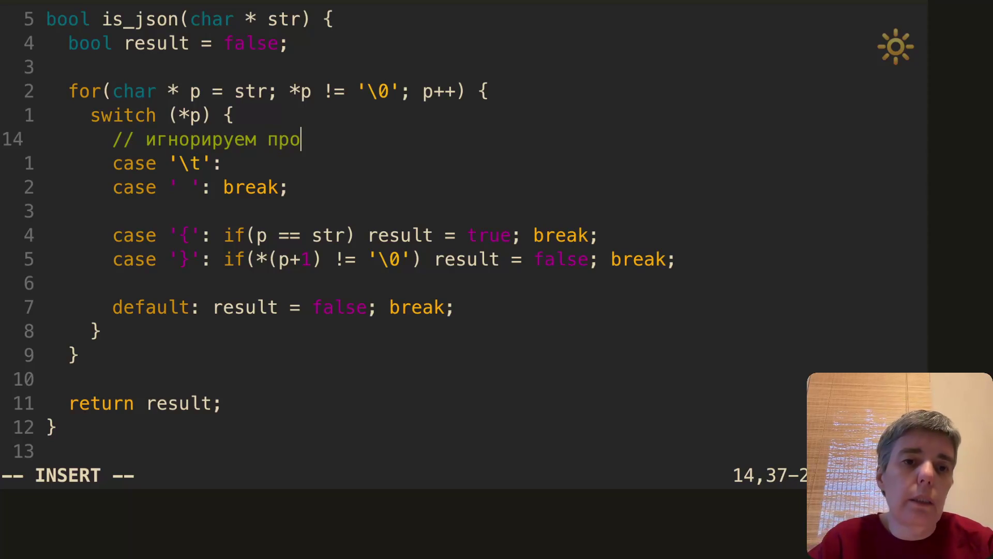
text(бельные си)
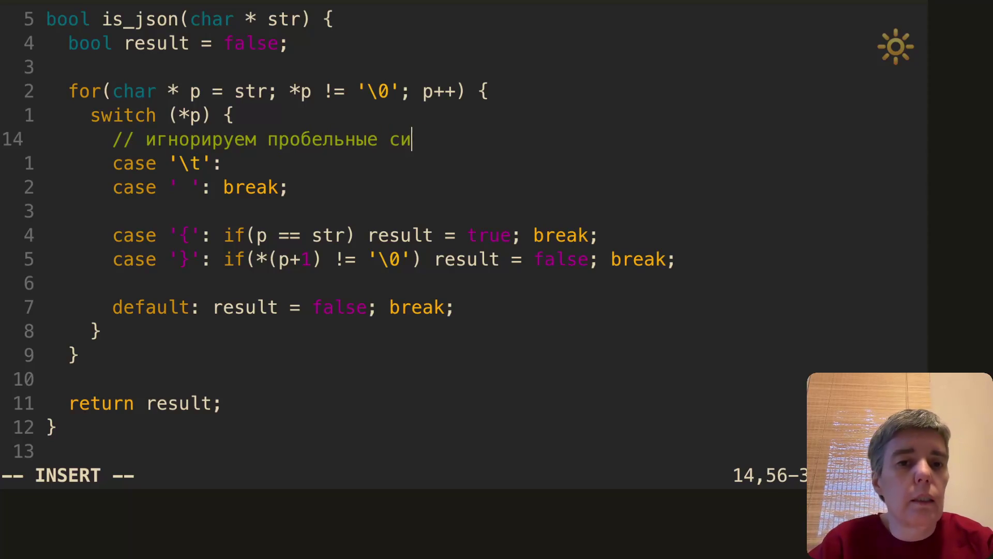
Step: Comment the whitespace and brace cases and add 'лишние символы — это fail' above default
key(Down)
key(Down)
key(Down)
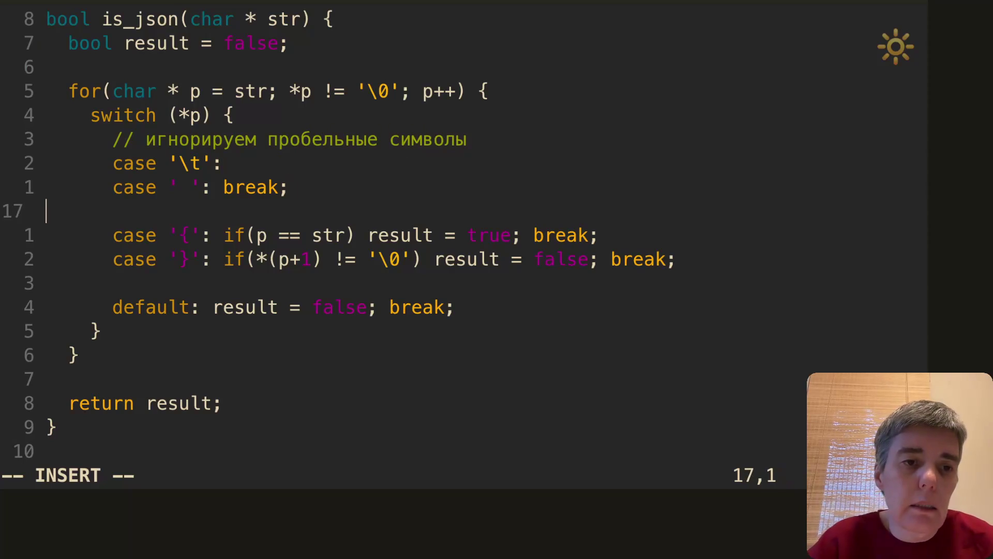
key(Return)
key(Tab)
key(Tab)
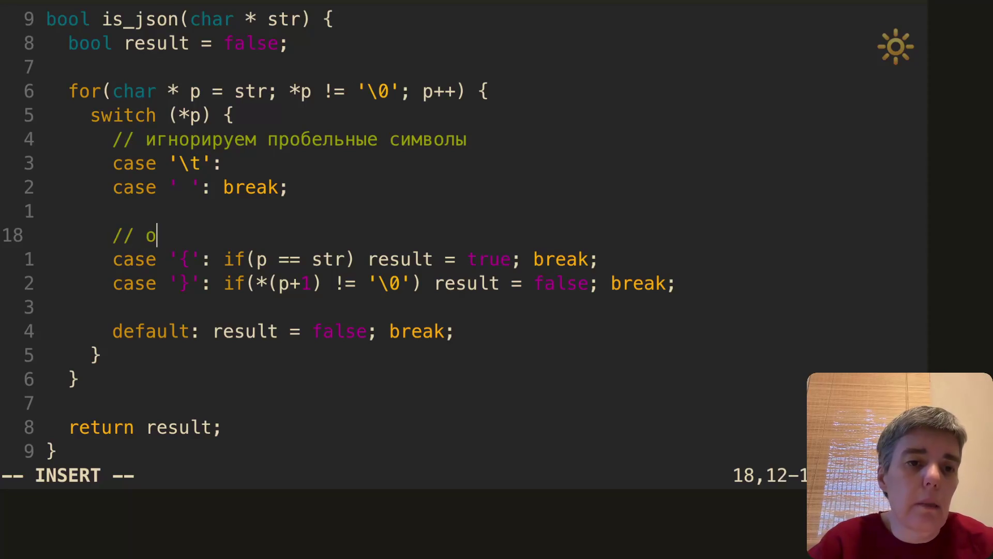
text(ываем осмысле)
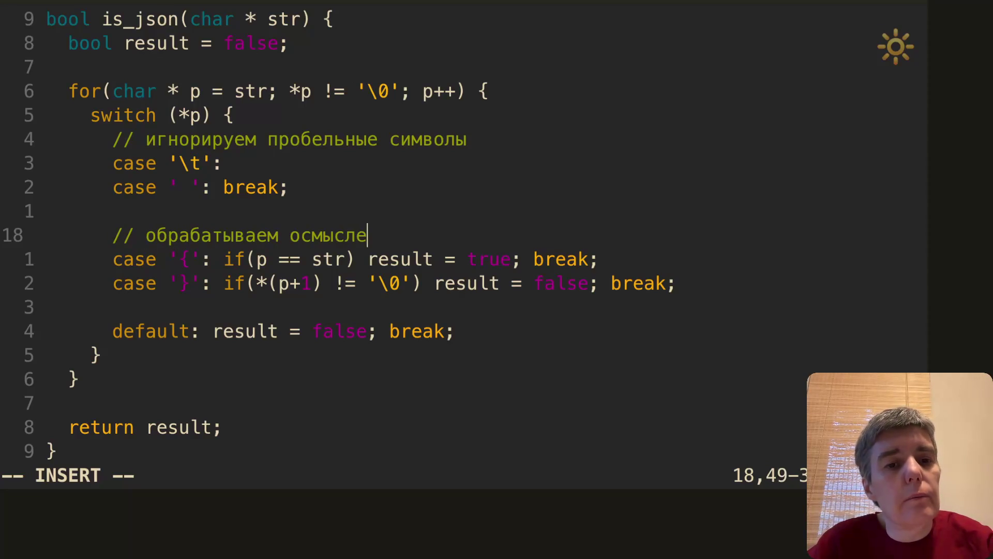
text(нные симво)
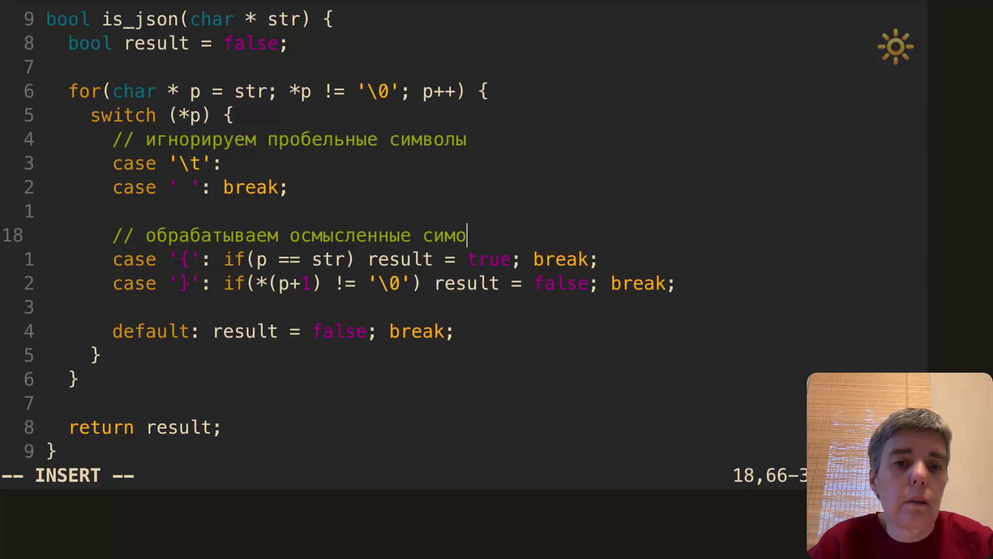
text(лы)
key(Down)
key(Down)
key(Down)
key(Down)
key(Up)
key(Return)
key(Tab)
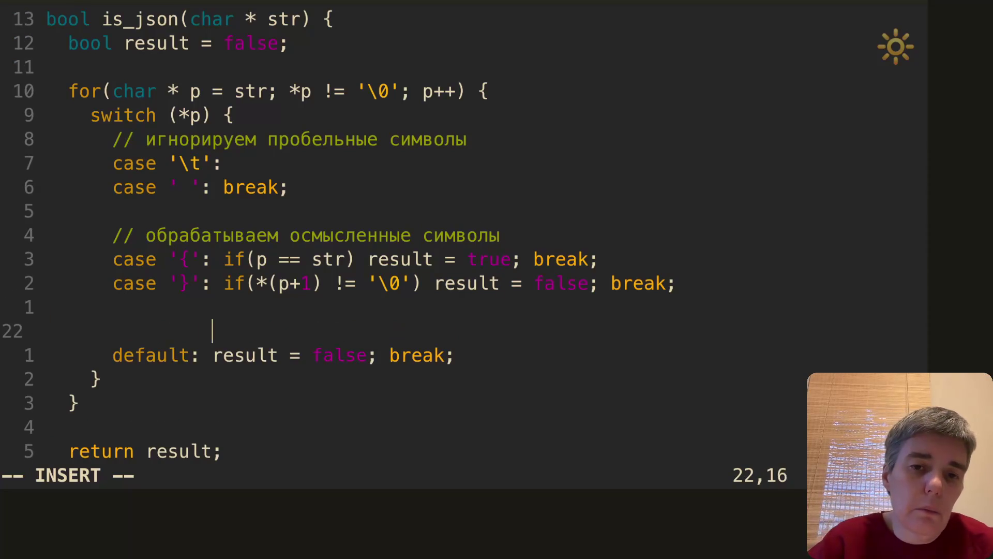
key(BackSpace)
key(BackSpace)
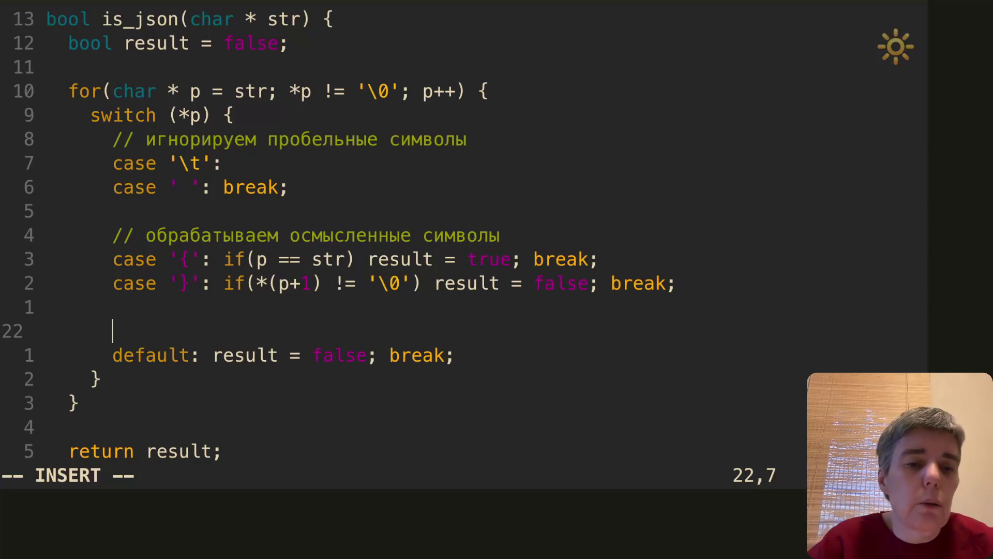
text(// )
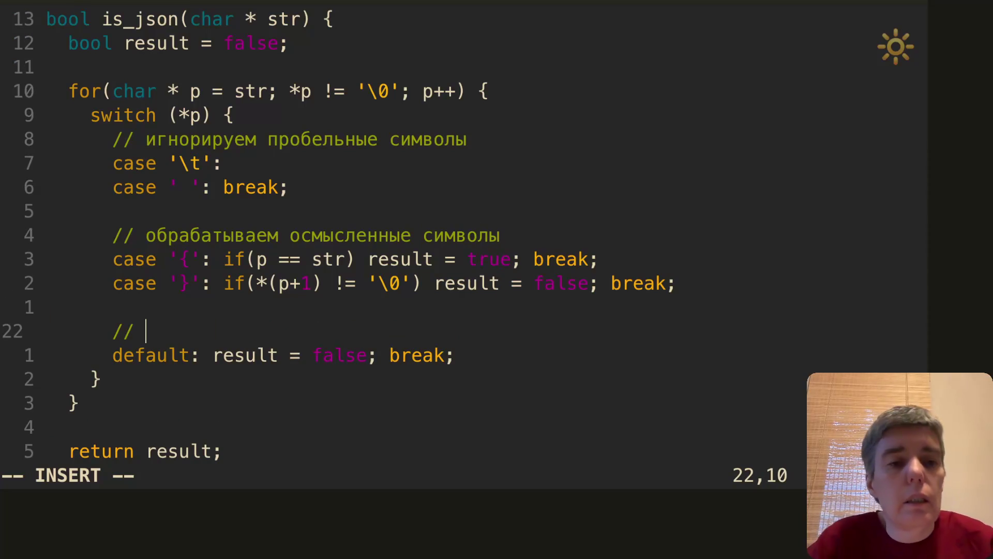
text(лишние )
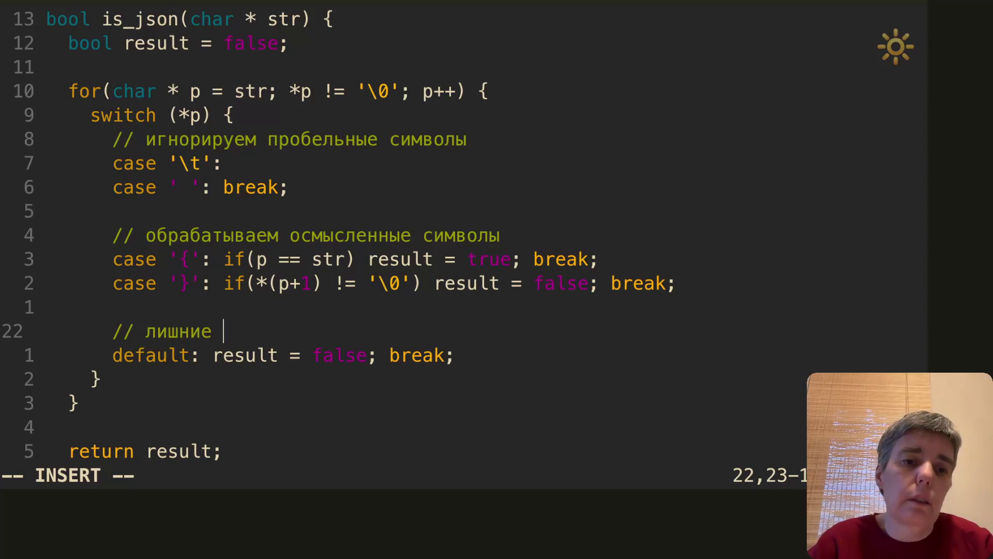
text(символы — это fail)
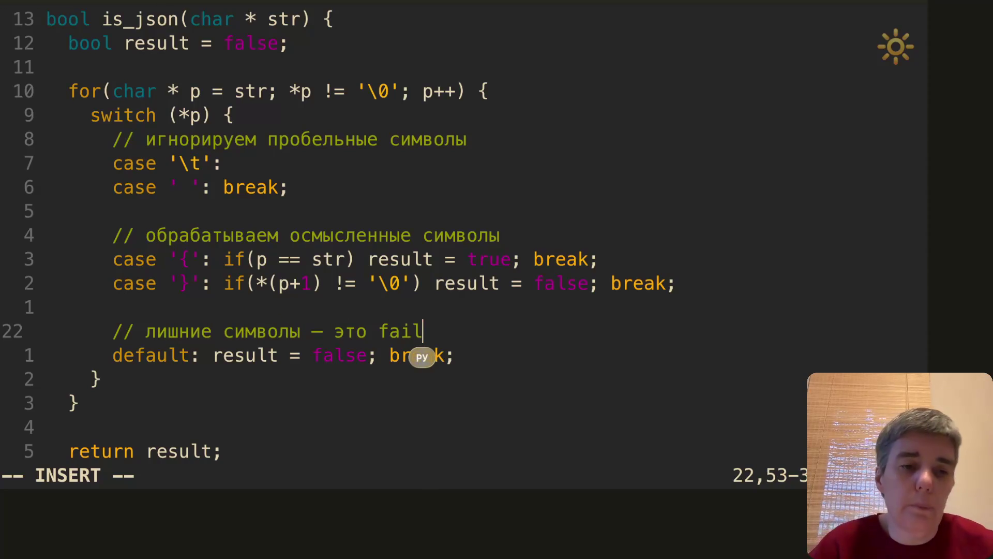
key(Down)
key(Down)
key(Down)
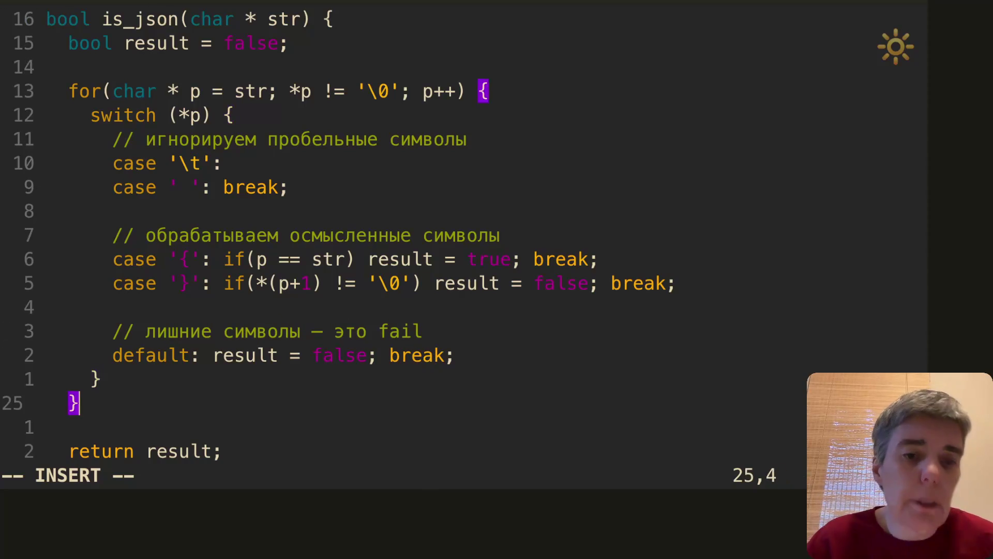
key(Up)
key(Up)
key(Up)
key(Up)
key(Escape)
key(Up)
Step: Review the commented switch from the opening-brace case up to the top of the loop
key(Down)
key(Down)
key(Down)
key(Down)
key(Down)
key(Down)
key(Down)
key(Down)
key(Down)
key(Down)
key(Up)
key(Up)
key(Up)
key(Up)
key(Up)
key(Up)
key(Up)
key(Up)
key(Up)
key(Up)
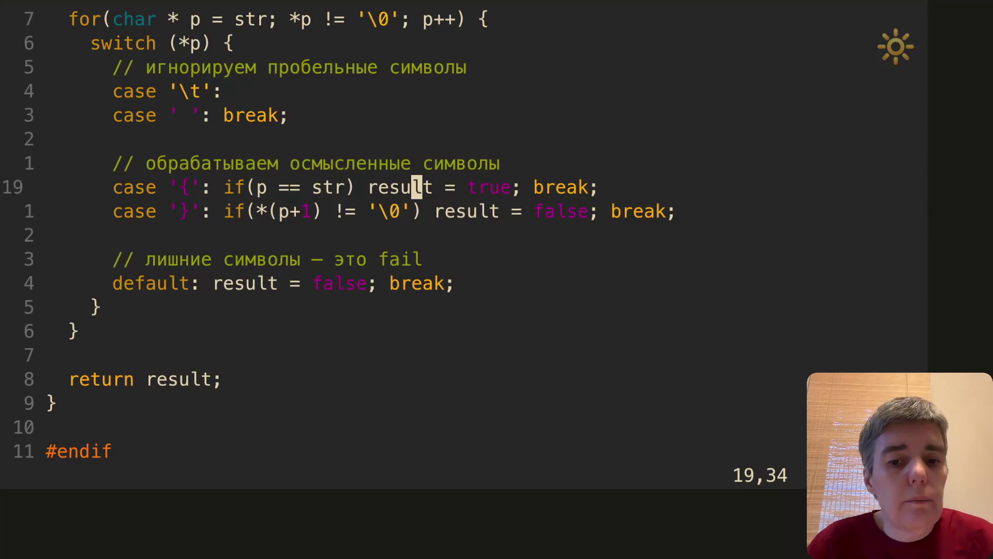
key(Up)
key(Up)
key(Up)
key(Down)
key(Down)
key(Down)
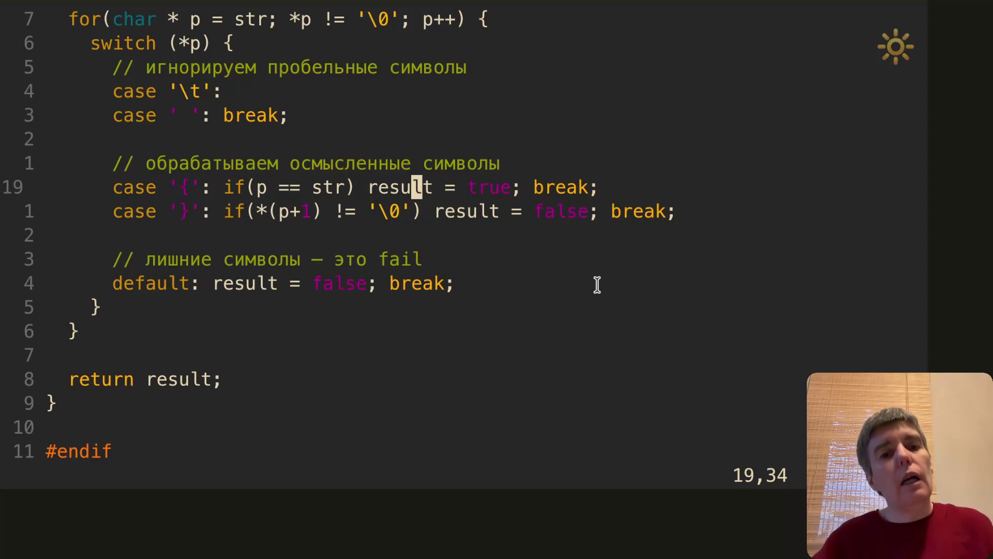
key(Up)
key(Up)
key(Up)
key(Up)
key(Up)
key(Up)
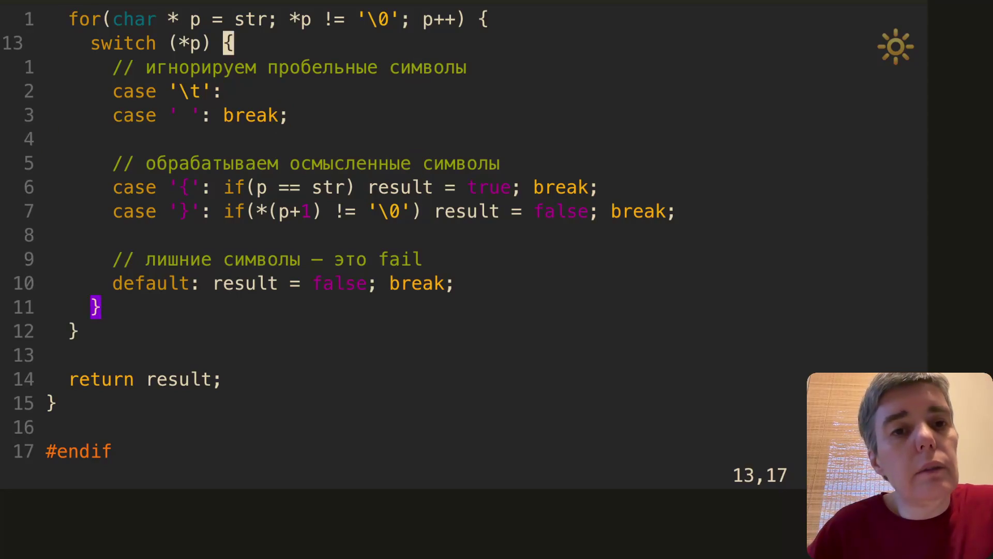
key(Up)
key(Up)
key(Up)
key(Down)
key(Down)
key(Down)
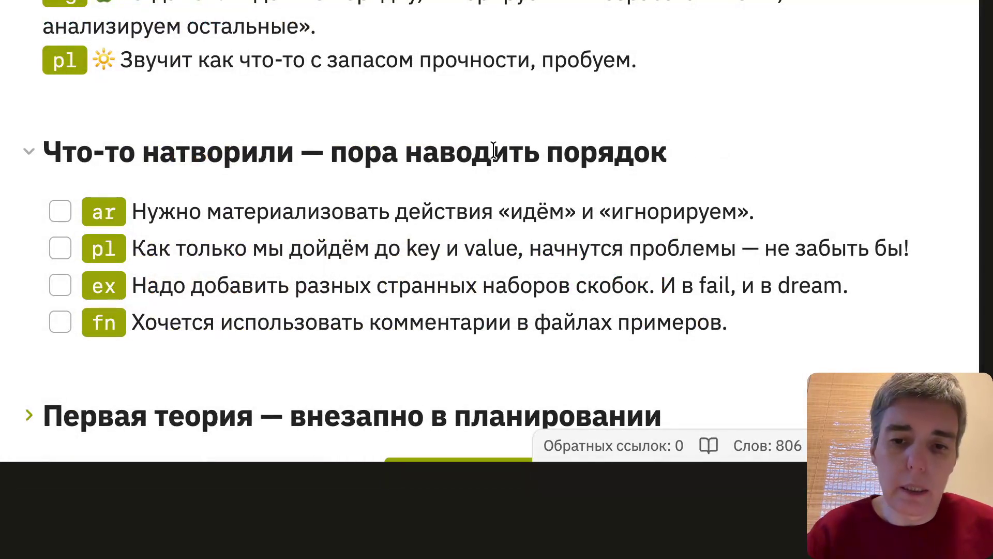
scroll(272, 195, down, 1)
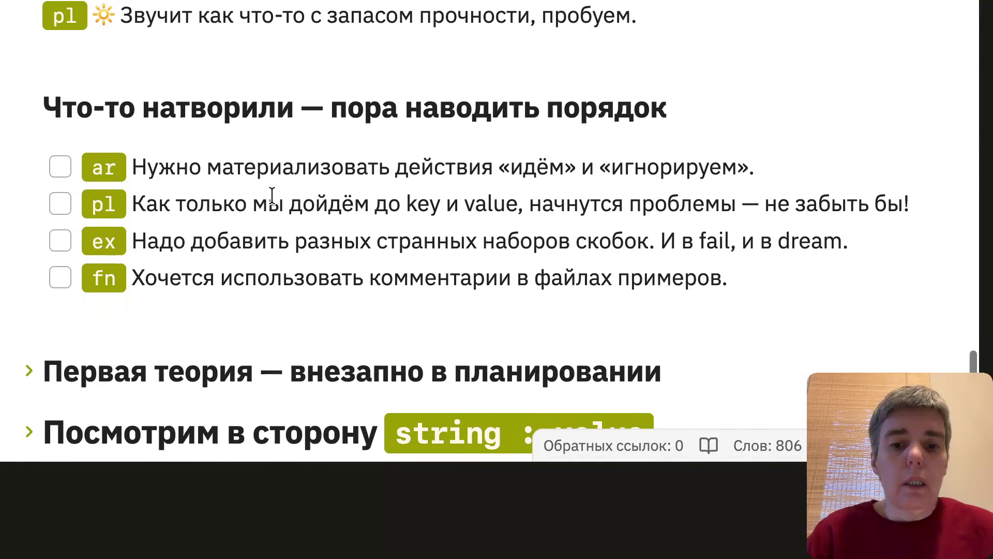
scroll(272, 194, down, 1)
scroll(271, 194, up, 1)
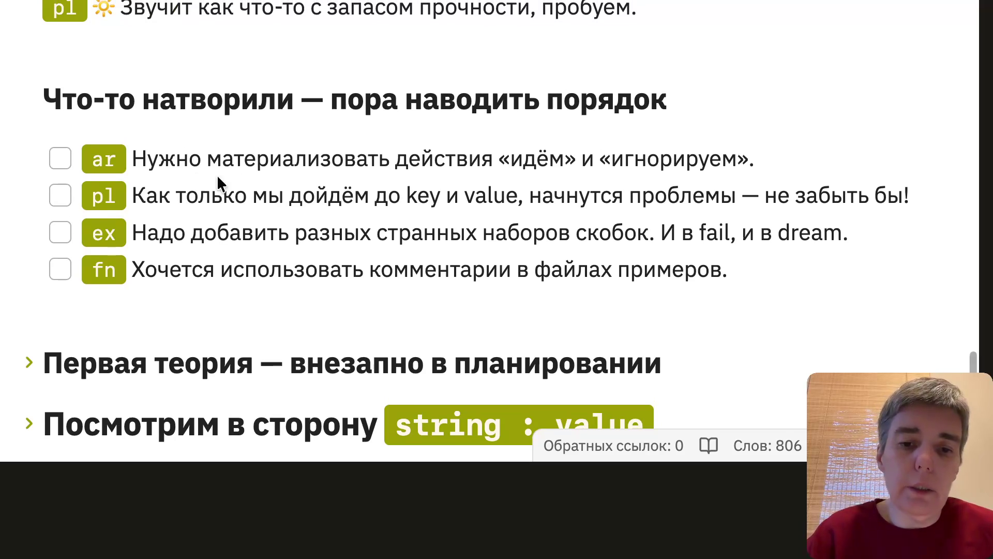
Step: Highlight the first and then the second to-do items of the cleanup checklist
drag(132, 159, 749, 167)
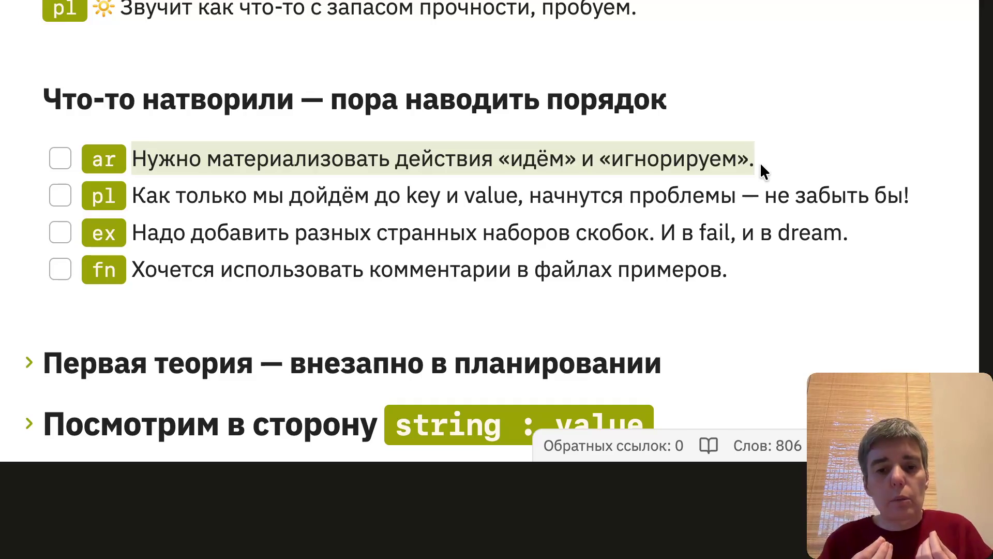
click(372, 180)
drag(134, 196, 721, 196)
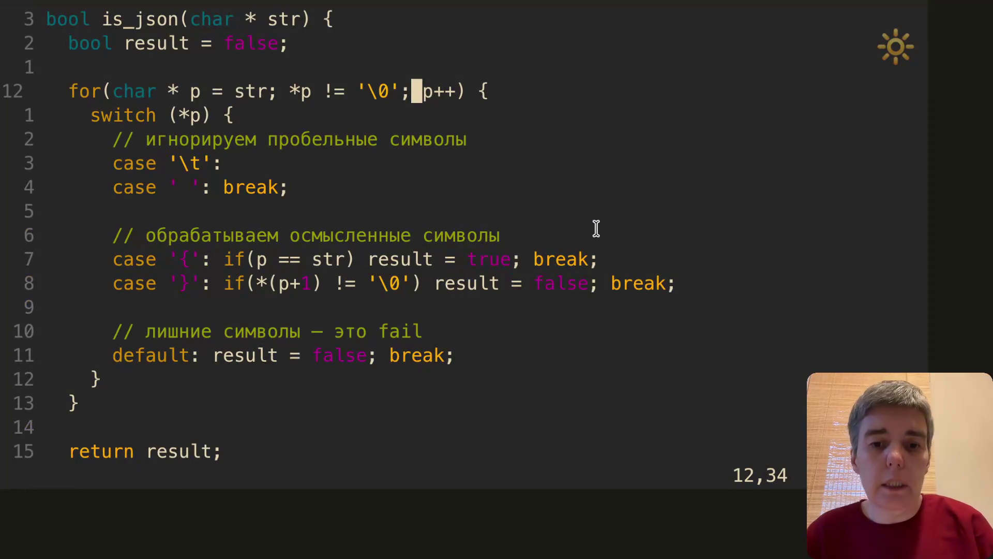
Step: Insert '// проходим строчку символ за символом' above the for loop and save with :w
key(j)
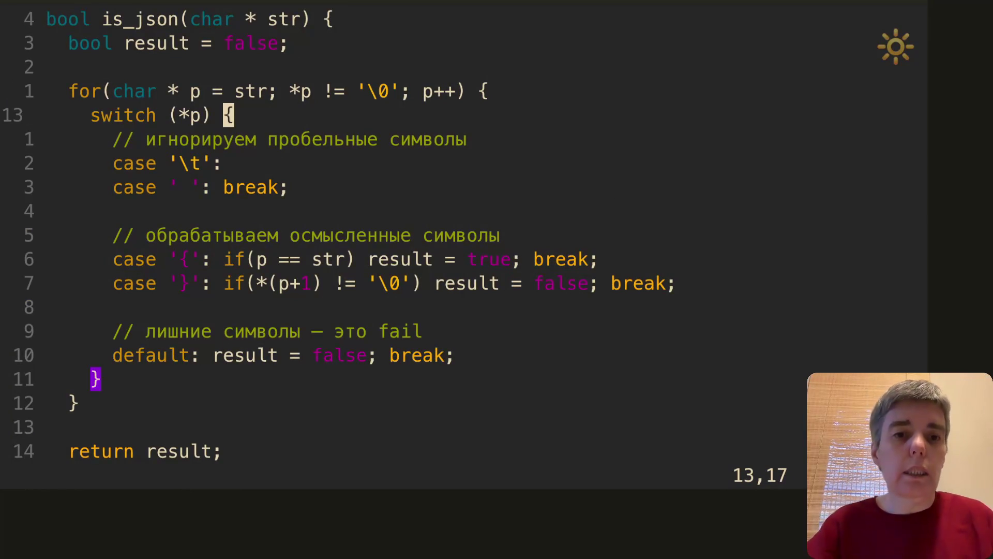
key(j)
key(j)
key(k)
key(k)
key(k)
key(k)
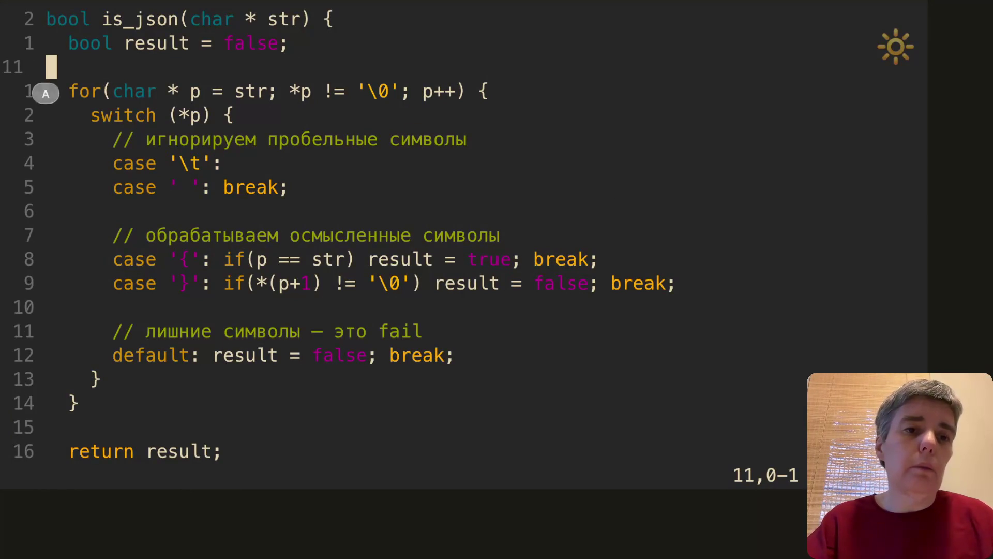
key(i)
key(Return)
text(проходим строчку симво)
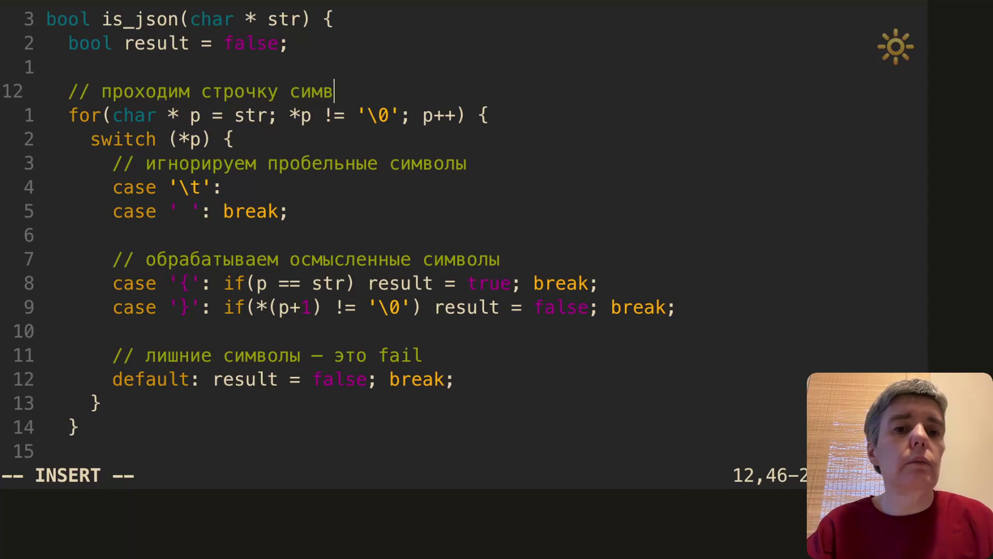
text(л за символом)
key(Escape)
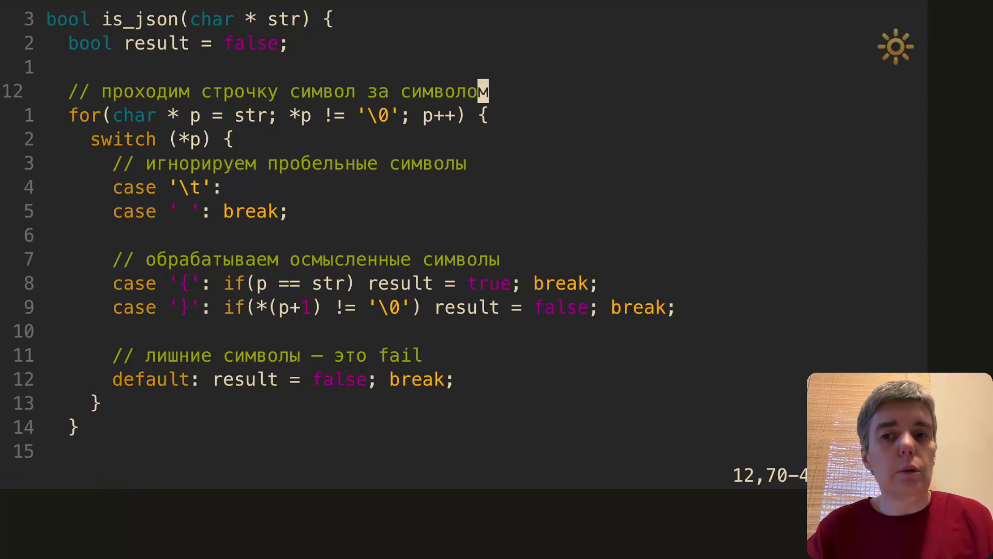
key(ctrl+space)
text(:w)
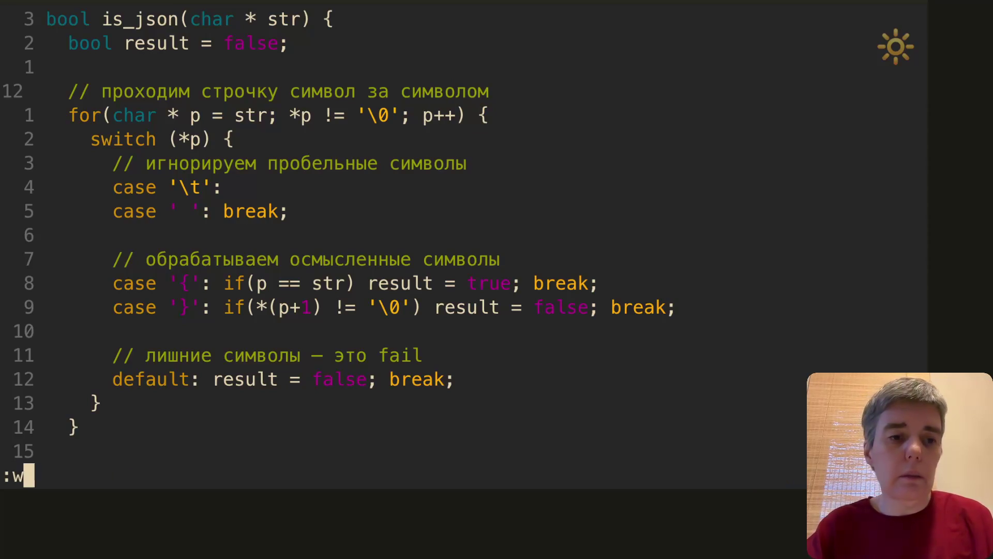
key(Return)
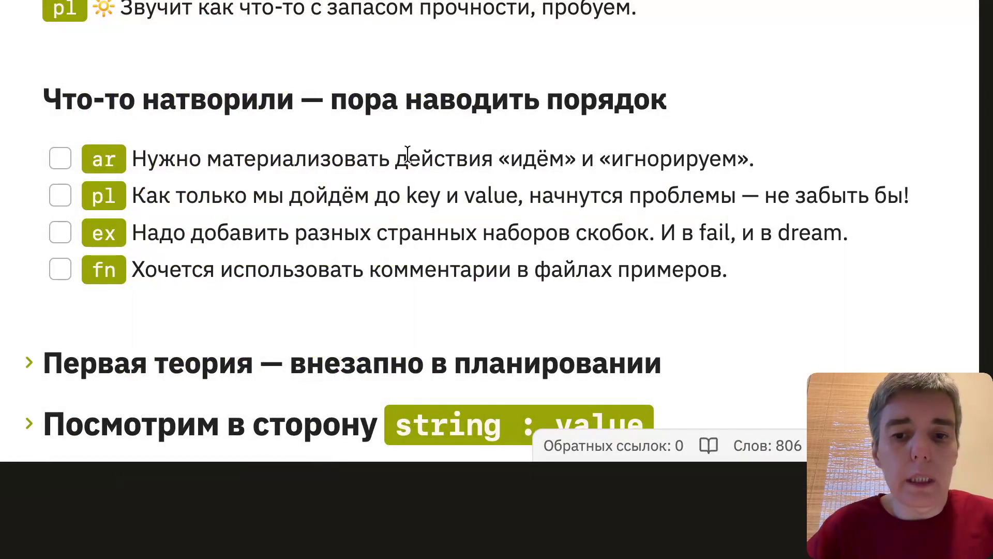
Step: Highlight 'действия «идём»' in the first to-do item, then the whitespace-ignoring comment in the code
drag(405, 162, 571, 168)
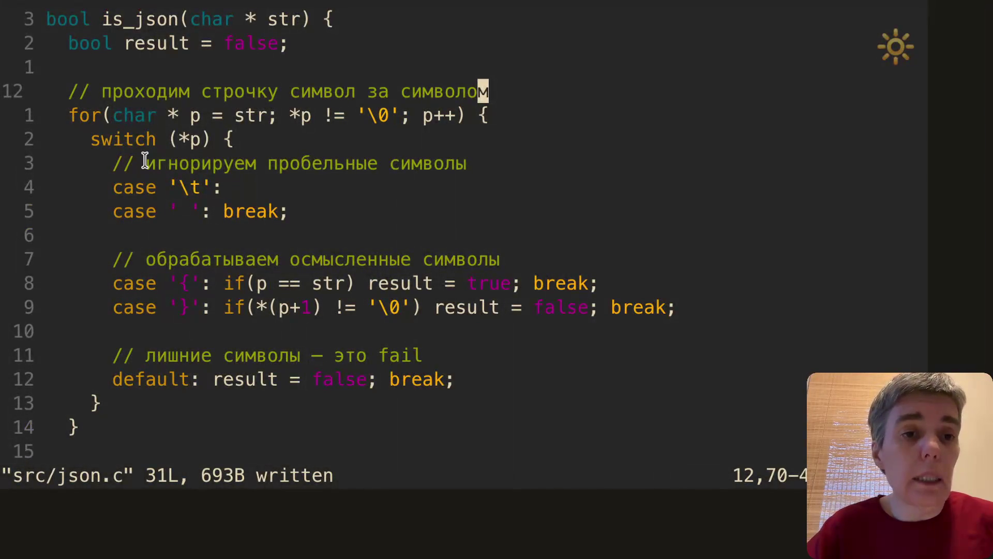
drag(144, 162, 392, 178)
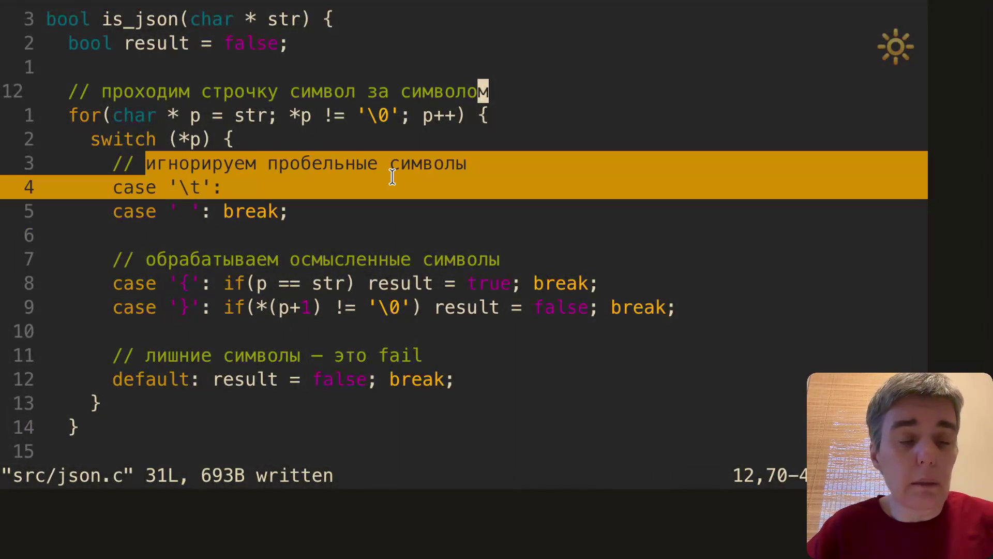
click(348, 210)
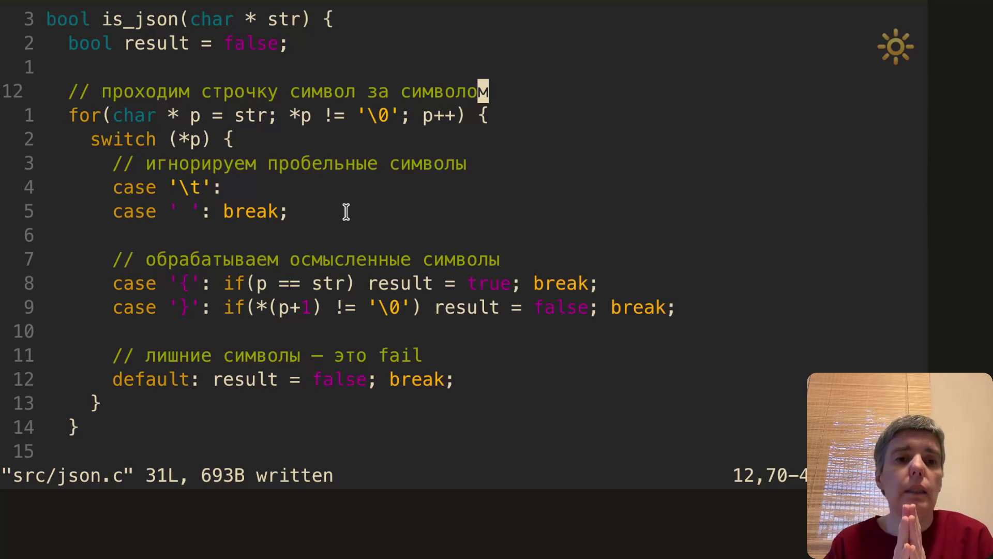
key(j)
key(h)
key(h)
key(h)
key(h)
key(h)
key(j)
key(k)
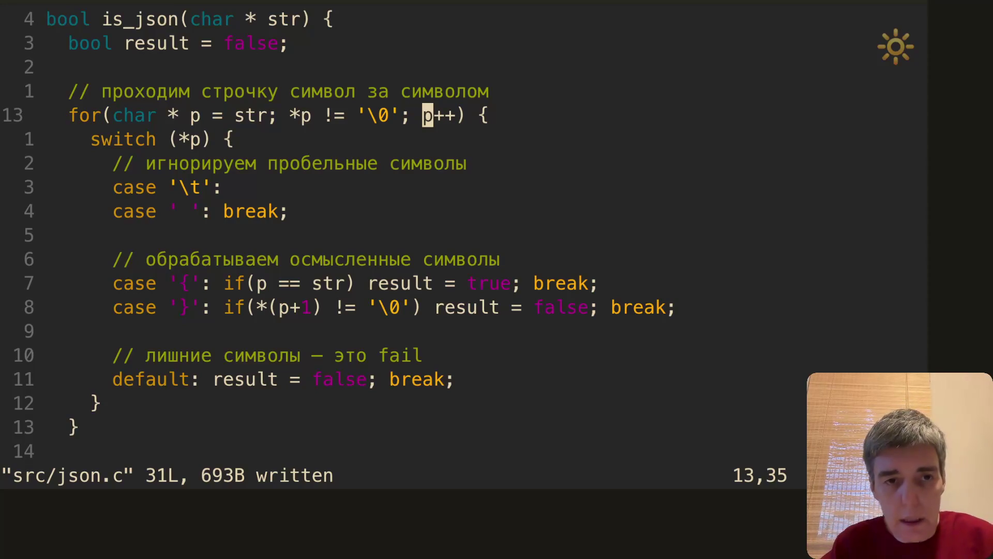
key(l)
key(l)
key(h)
key(h)
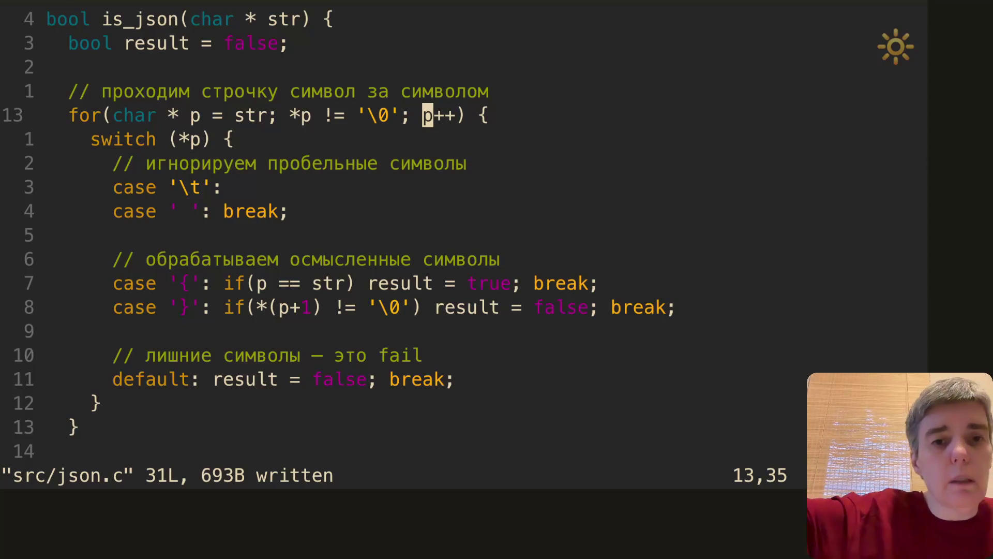
key(j)
key(j)
key(j)
key(j)
key(j)
key(k)
key(k)
key(k)
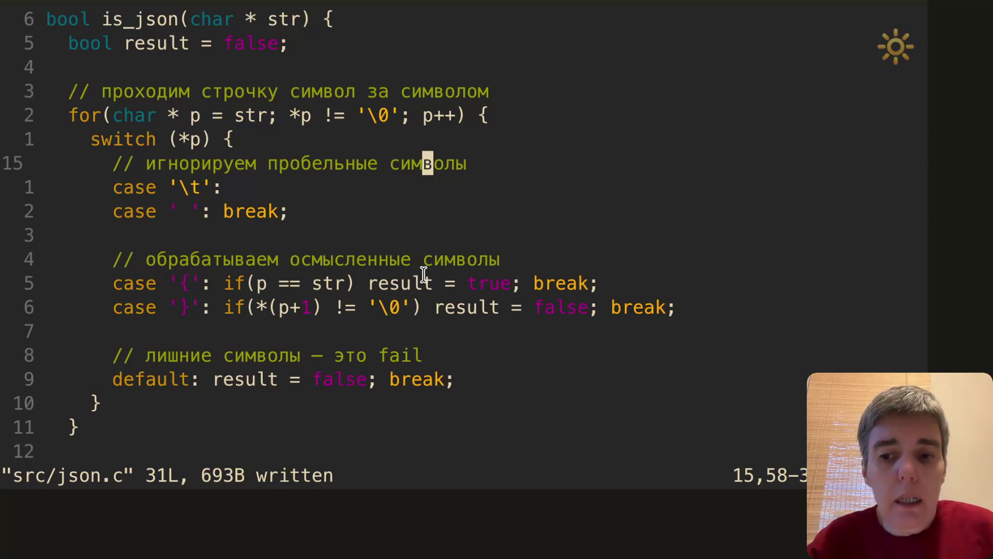
key(j)
key(j)
key(j)
key(j)
key(j)
key(j)
key(j)
key(j)
key(j)
key(j)
key(j)
key(j)
key(j)
key(j)
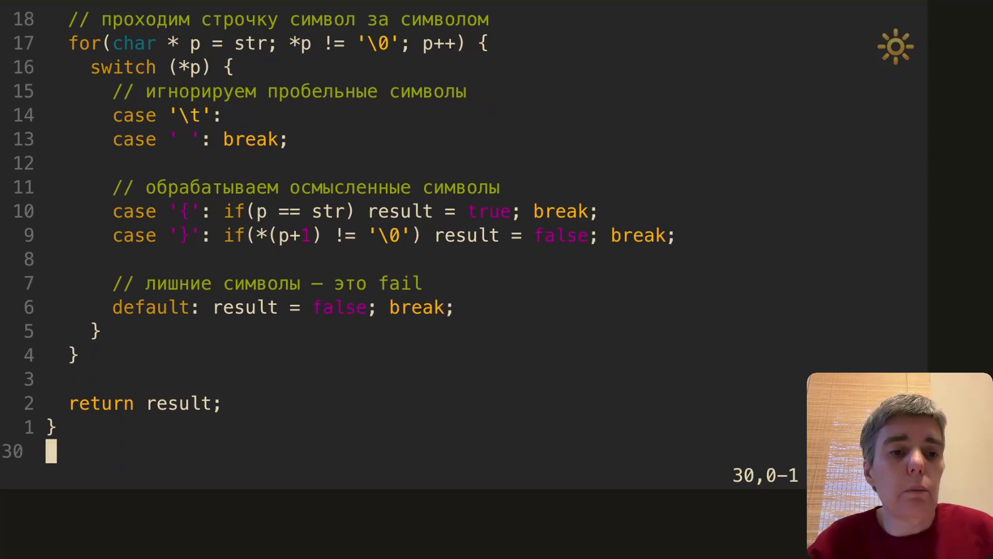
key(k)
key(k)
key(k)
text(:w)
Step: Quit Vim and show the commit history graph with the gtl alias
key(Return)
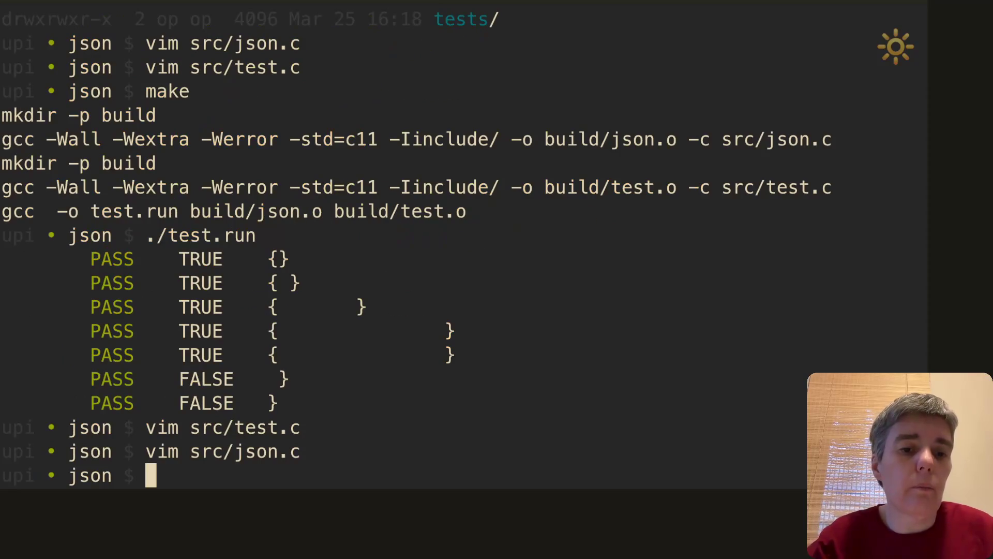
key(Up)
key(Up)
key(Up)
key(Up)
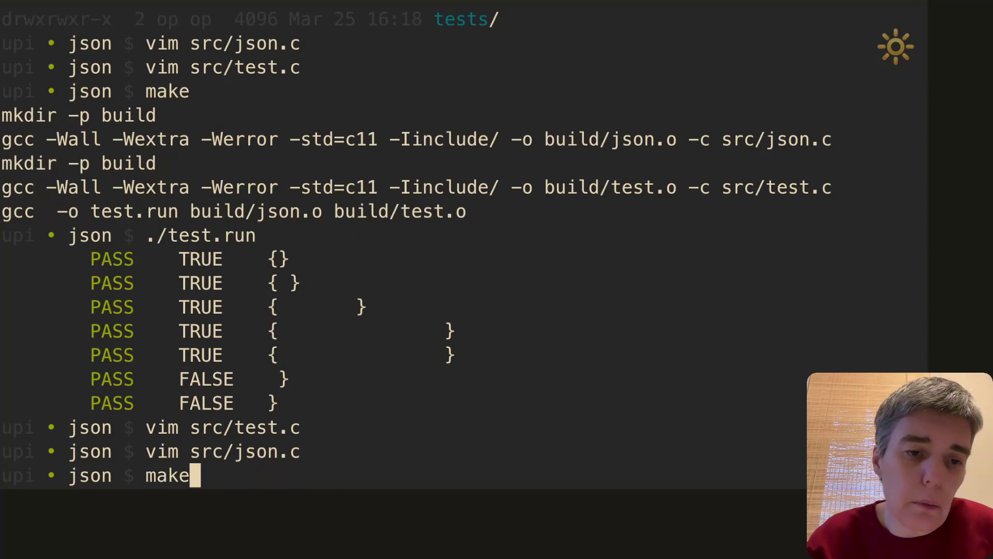
key(Down)
key(Down)
key(Up)
key(Up)
key(Up)
key(ctrl+u)
text(gtl)
key(Return)
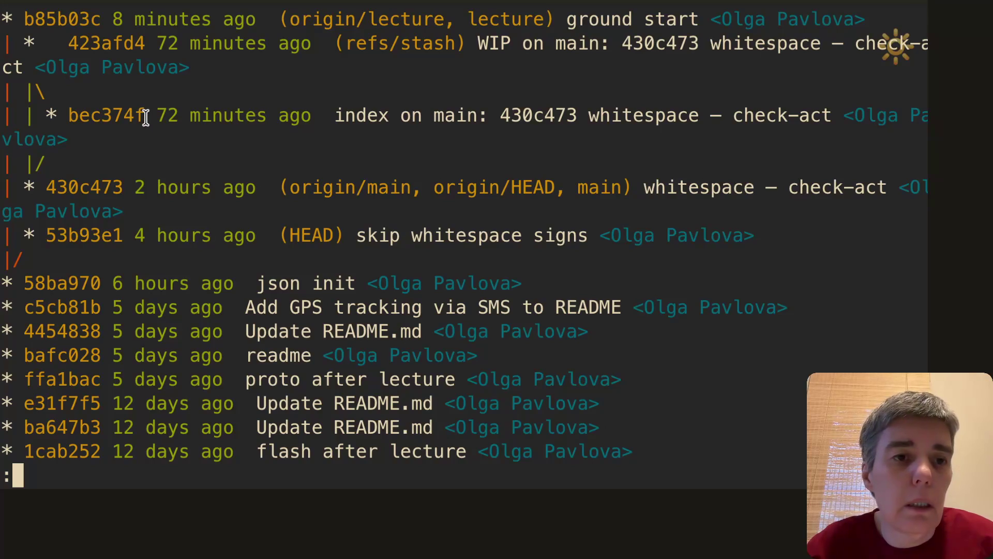
Step: Attempt git checkout bec374f, which is blocked by local changes, then reset src/json.c and retry
drag(145, 115, 70, 117)
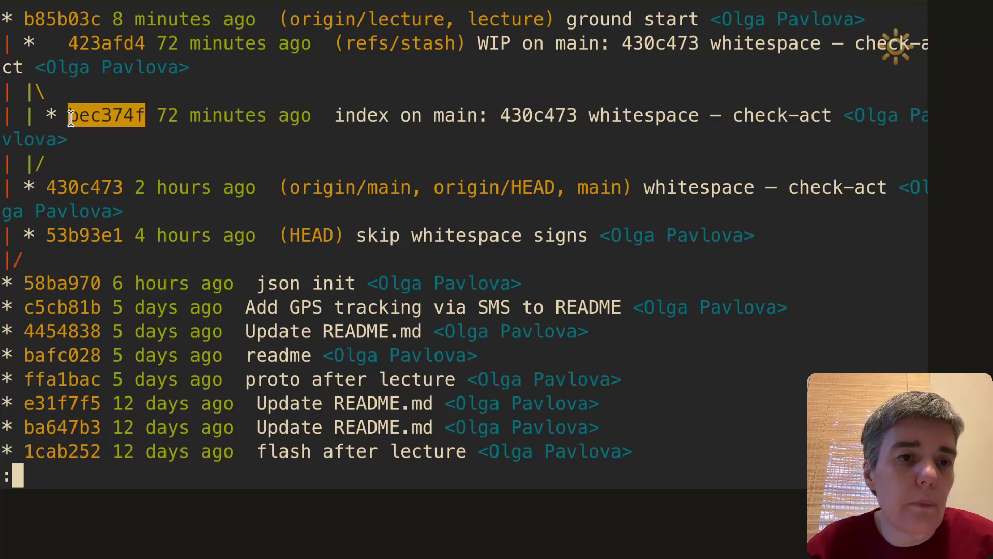
click(233, 309)
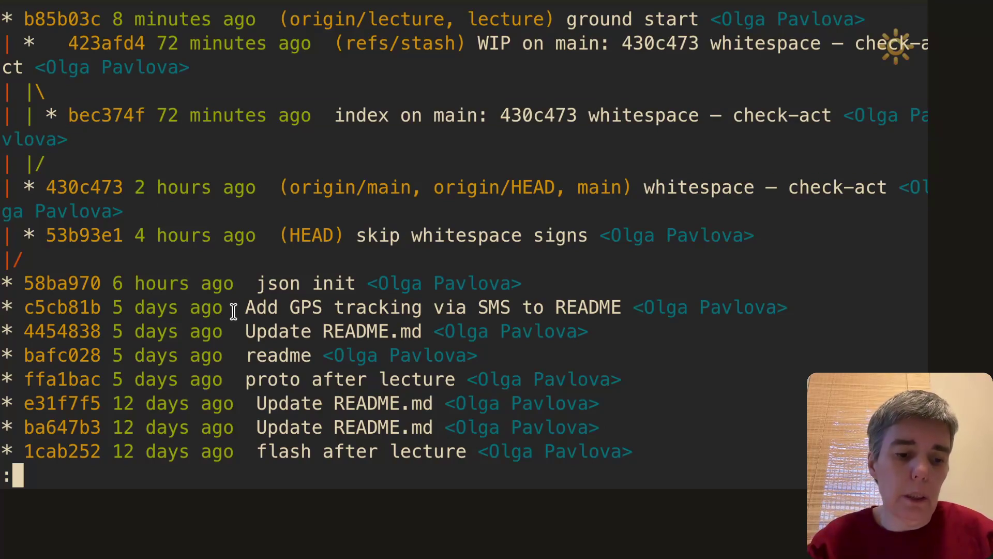
text(q)
text(git che)
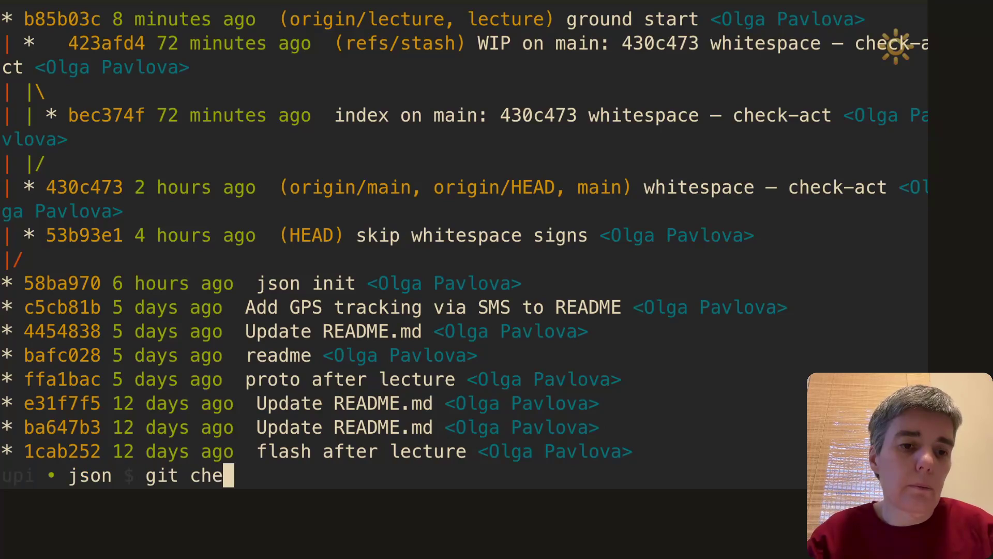
text(ch)
key(BackSpace)
text(kout bec374f)
key(Return)
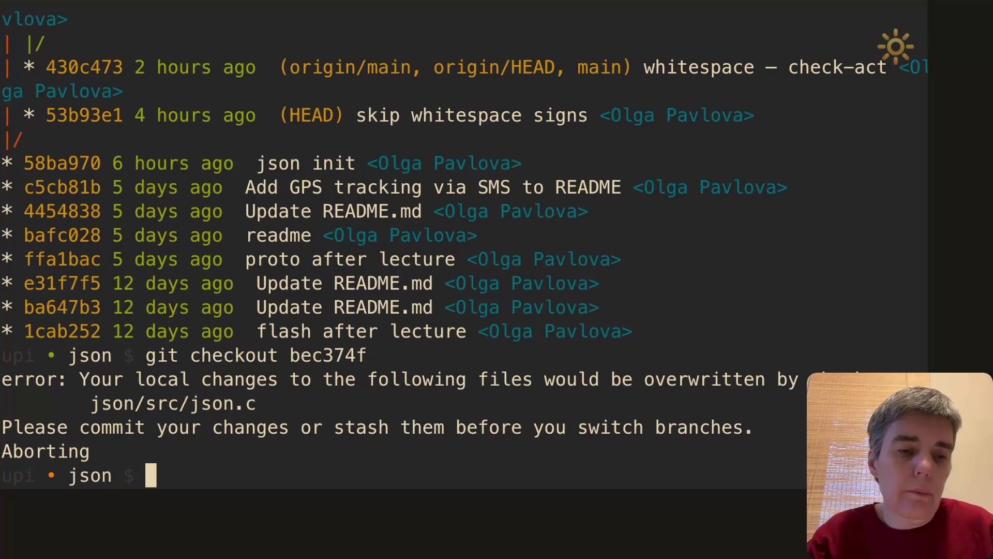
text(git rese)
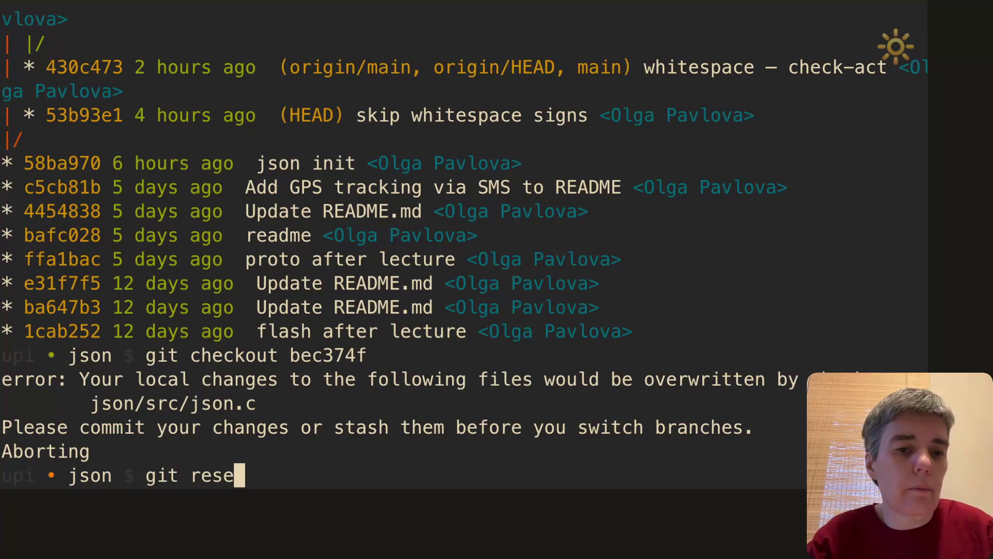
text(t src/)
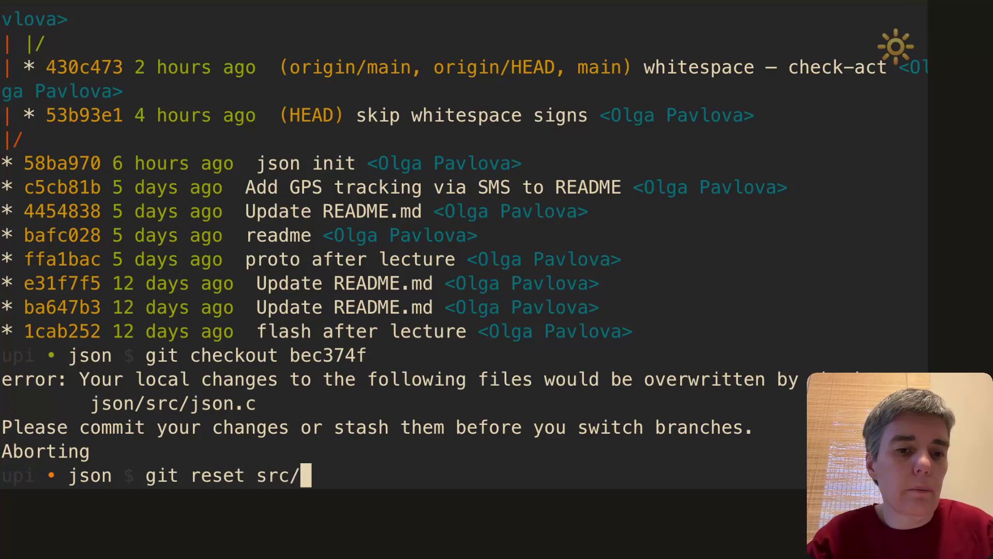
text(json.c)
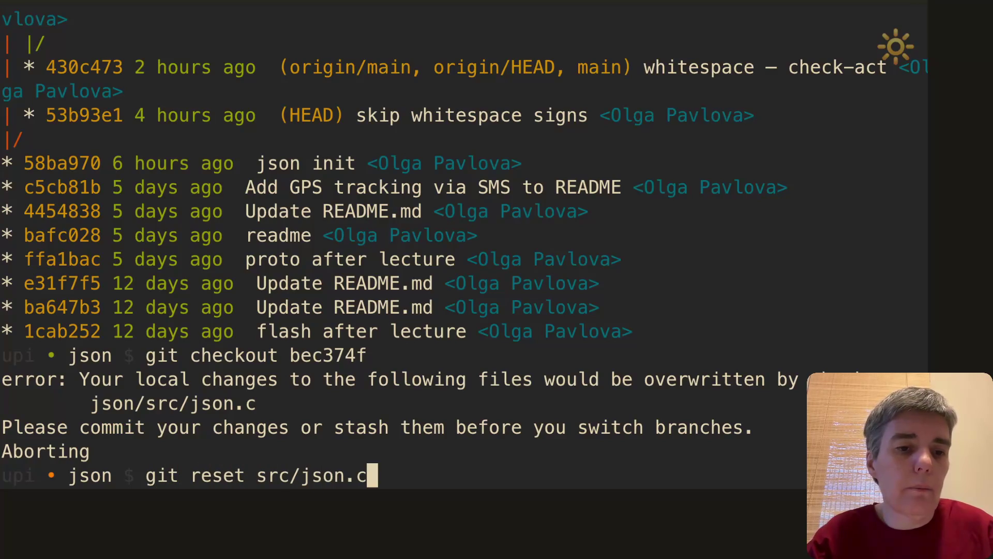
key(Return)
key(Up)
key(Up)
key(Return)
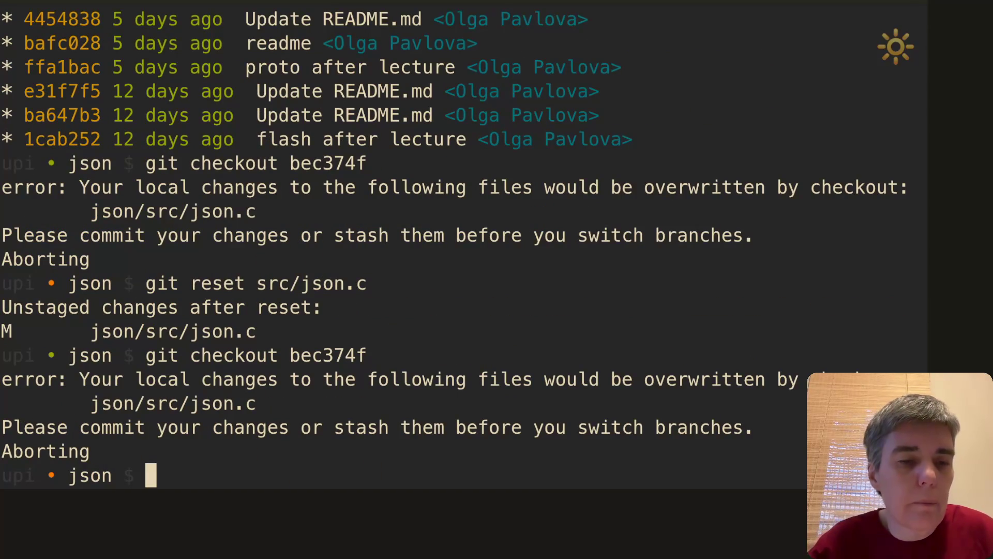
text(git)
Step: Unstage everything with git reset, stash the local changes, and switch the working tree to commit bec374f
key(BackSpace)
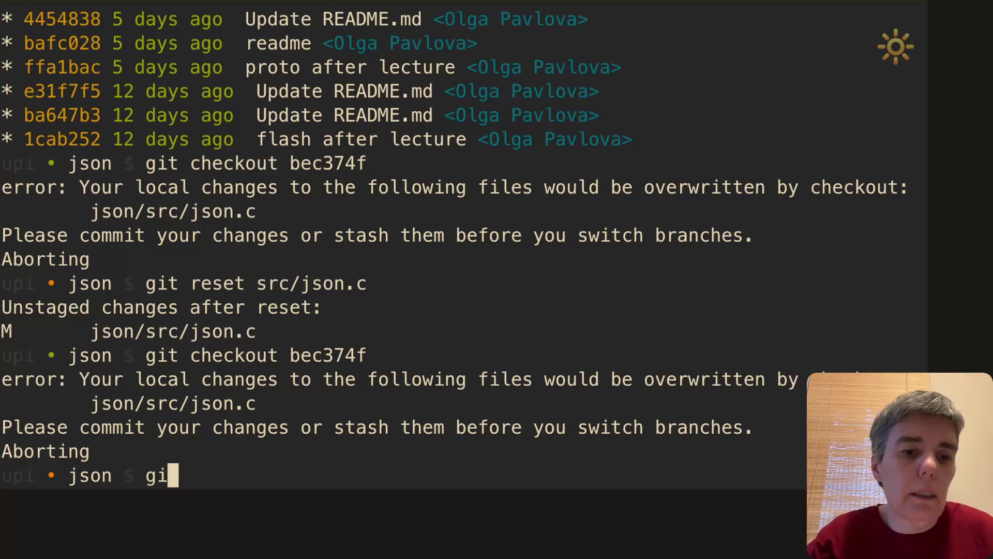
key(BackSpace)
key(BackSpace)
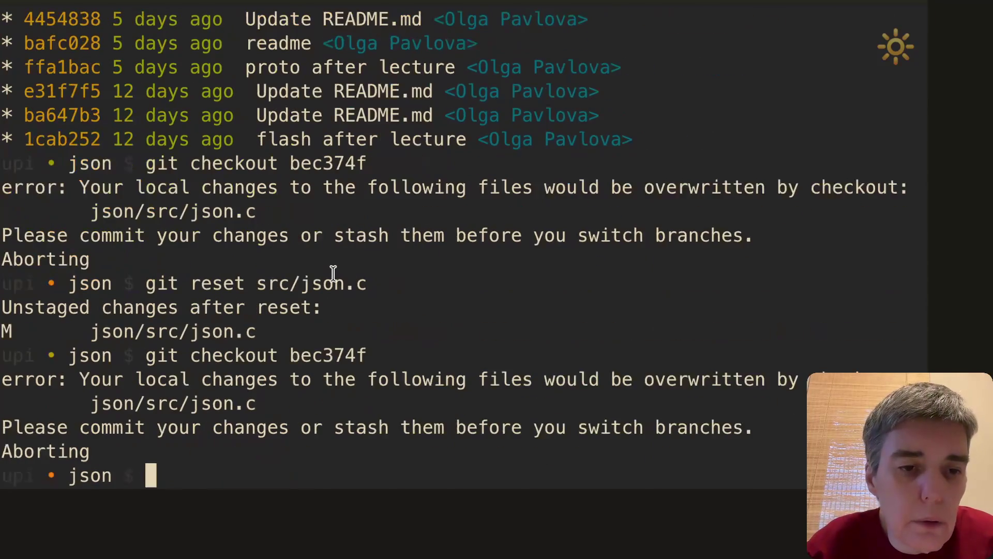
text(git reset)
key(Return)
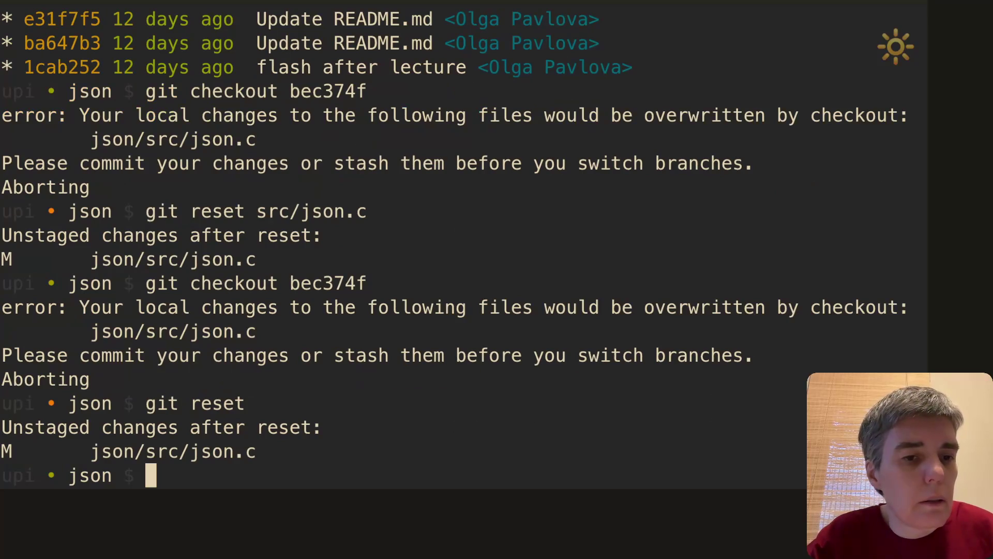
text(git stash)
key(Return)
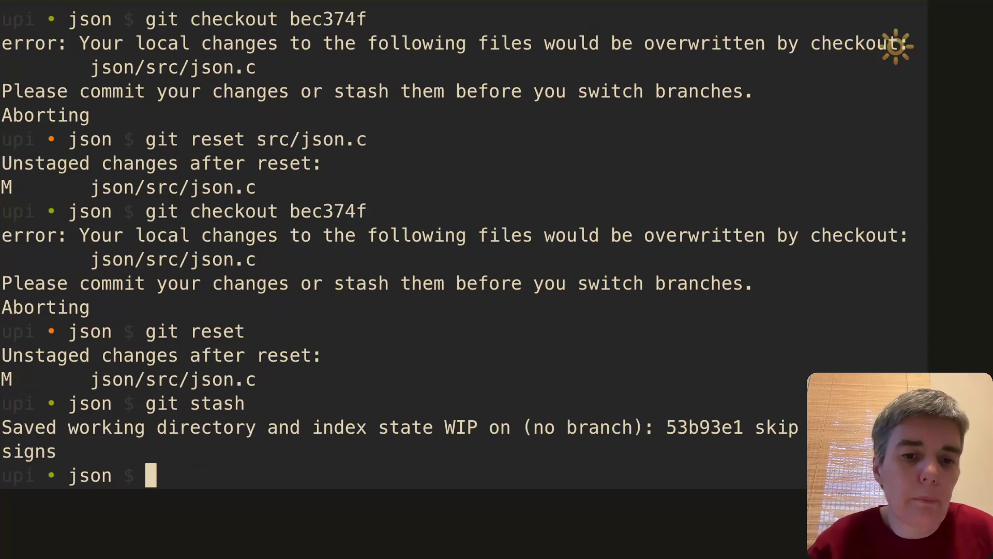
key(Up)
key(Up)
key(Up)
key(Return)
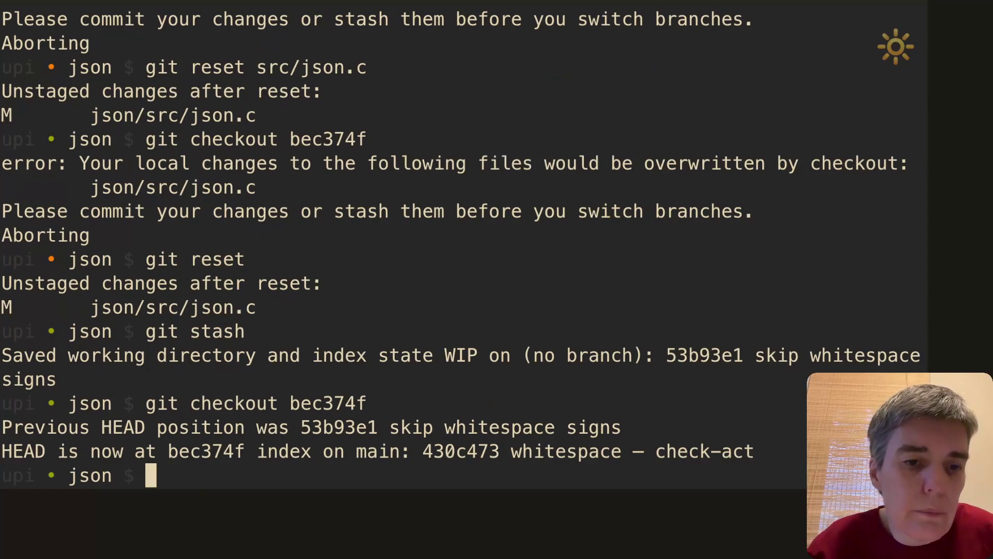
text(l)
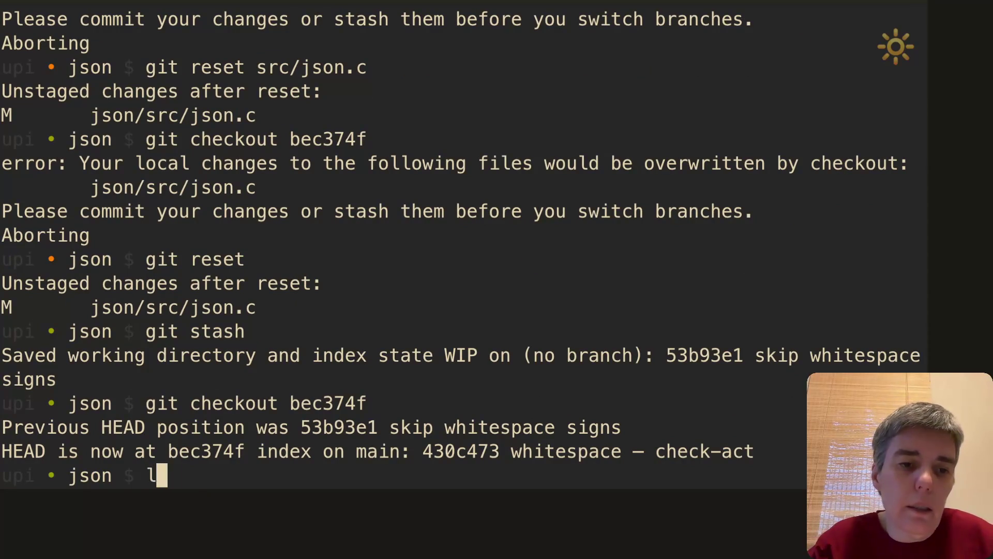
text(l)
Step: List the json folder, show the commit graph with gtl, and load src/json.c in Vim
key(Return)
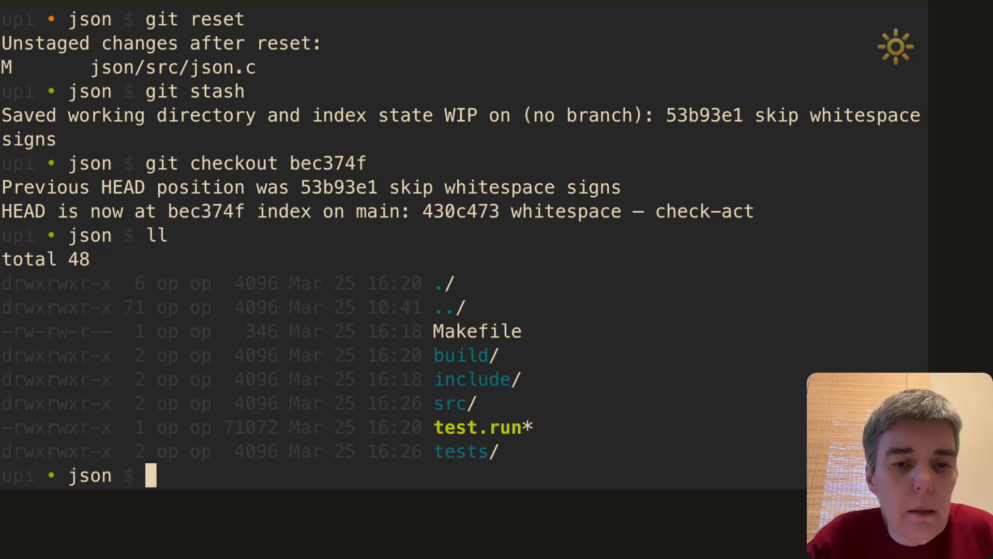
text(gtl)
key(Return)
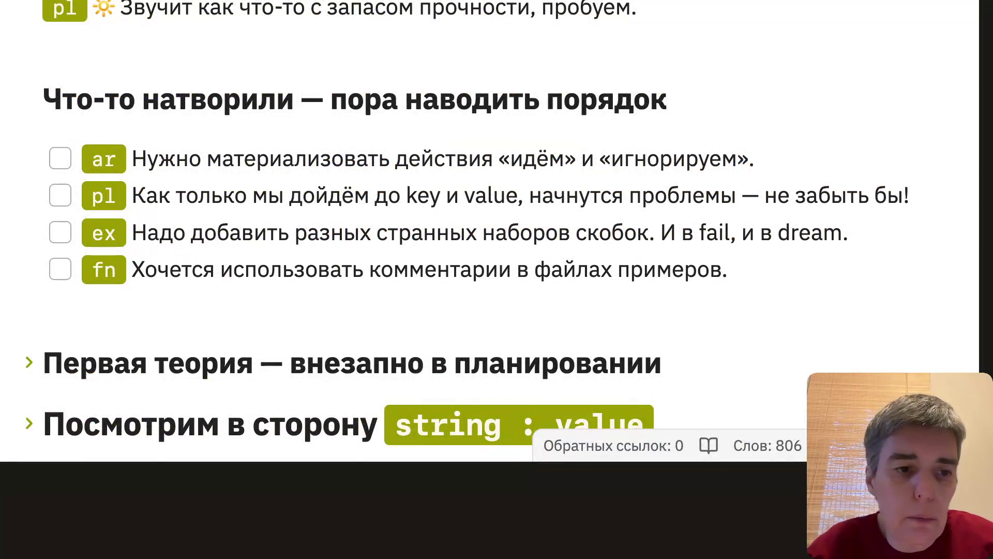
text(qvim )
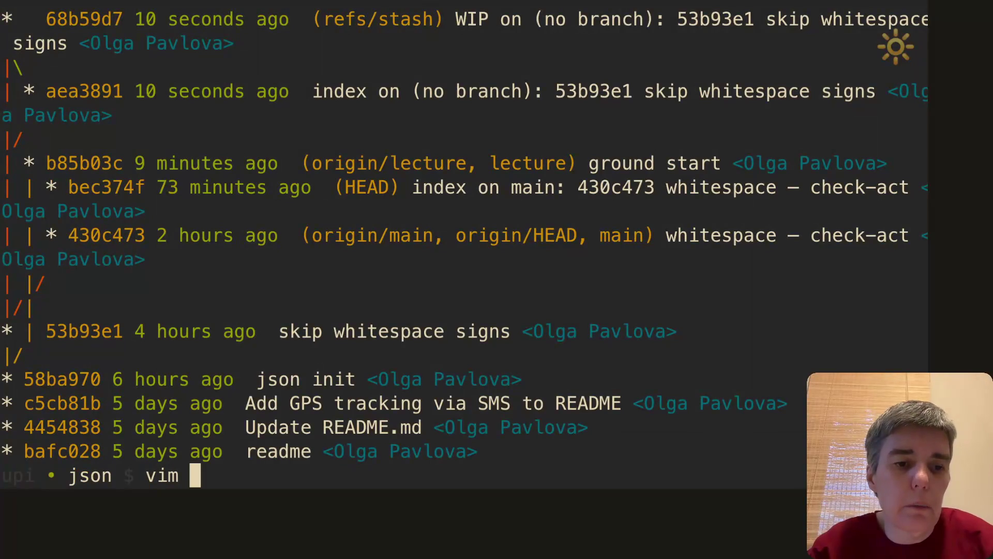
text(src/)
text(json.c)
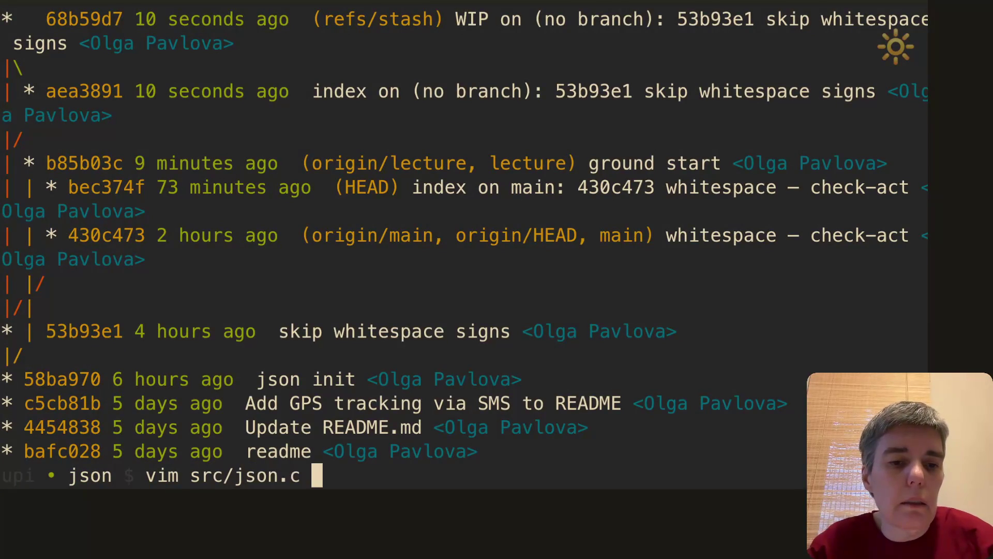
key(Return)
key(j)
key(j)
key(j)
key(j)
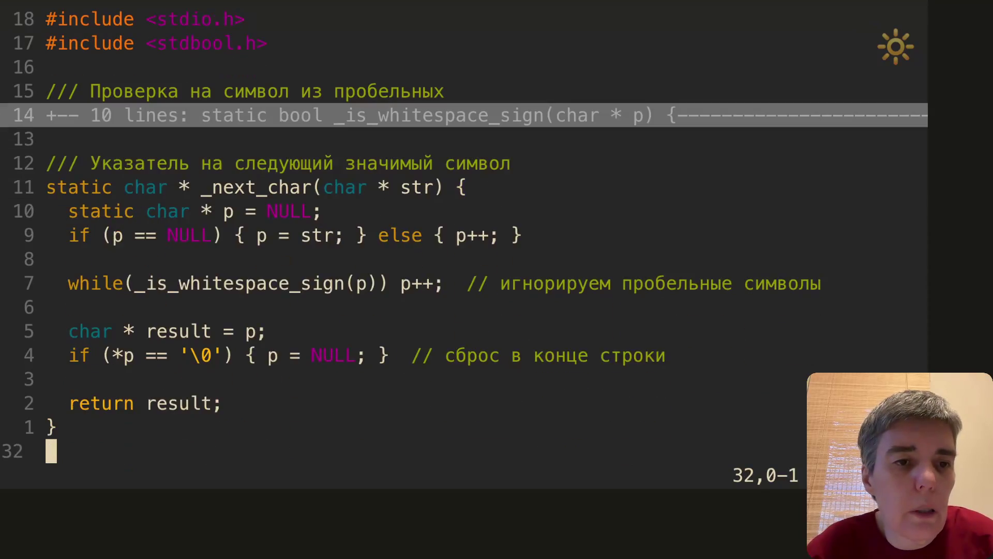
key(j)
key(j)
key(j)
Step: Unfold the is_json function, its for loop and switch block, and look over the loop's str argument
key(k)
key(k)
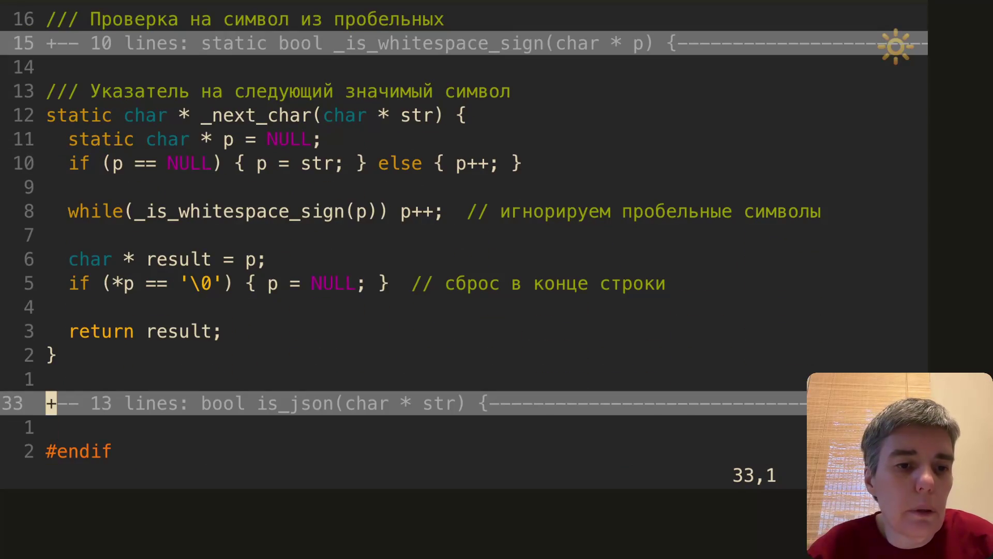
key(l)
key(j)
key(j)
key(j)
key(j)
key(j)
key(k)
key(k)
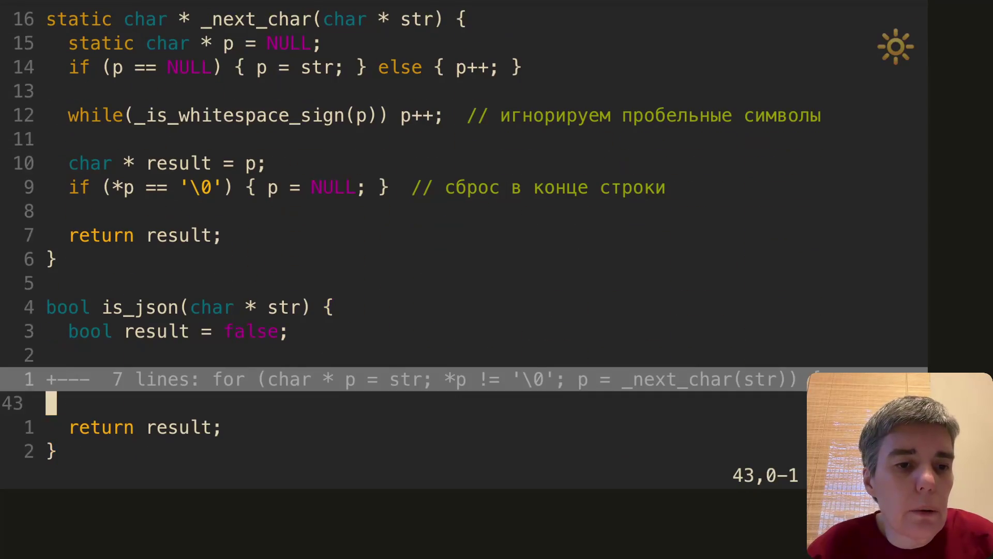
key(k)
key(l)
key(j)
key(l)
key(k)
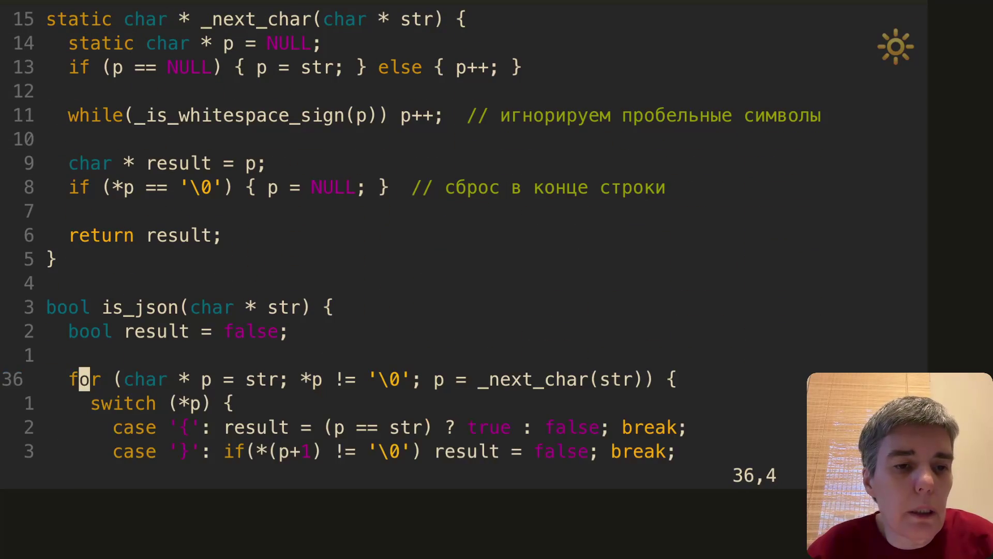
key(l)
key(l)
key(l)
key(l)
key(l)
key(l)
key(l)
key(l)
key(l)
key(l)
key(l)
key(l)
key(l)
key(l)
key(l)
key(l)
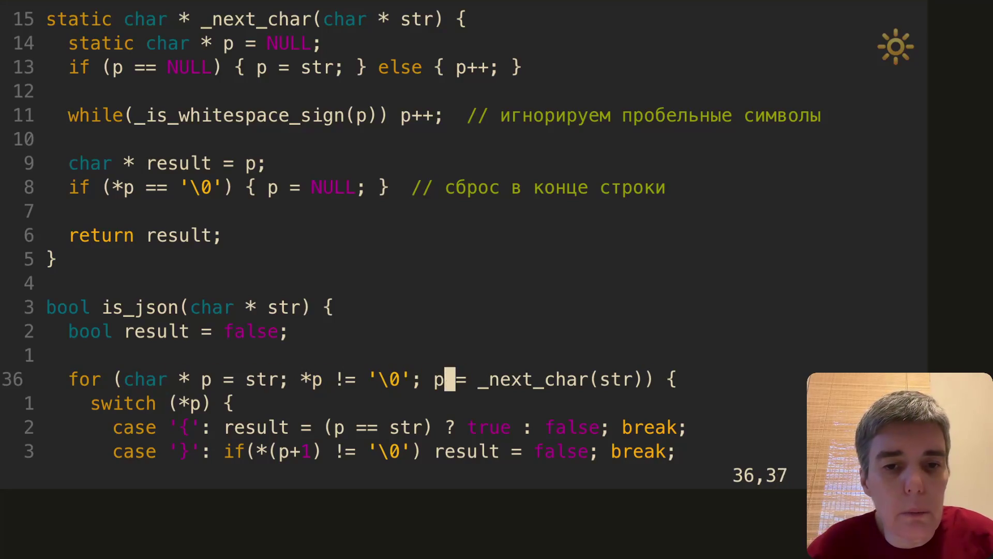
key(h)
key(h)
key(h)
Step: Review the _next_char helper above, from its header through its body, and return to the is_json loop
key(k)
key(k)
key(k)
key(k)
key(k)
key(k)
key(k)
key(k)
key(dollar)
key(k)
key(j)
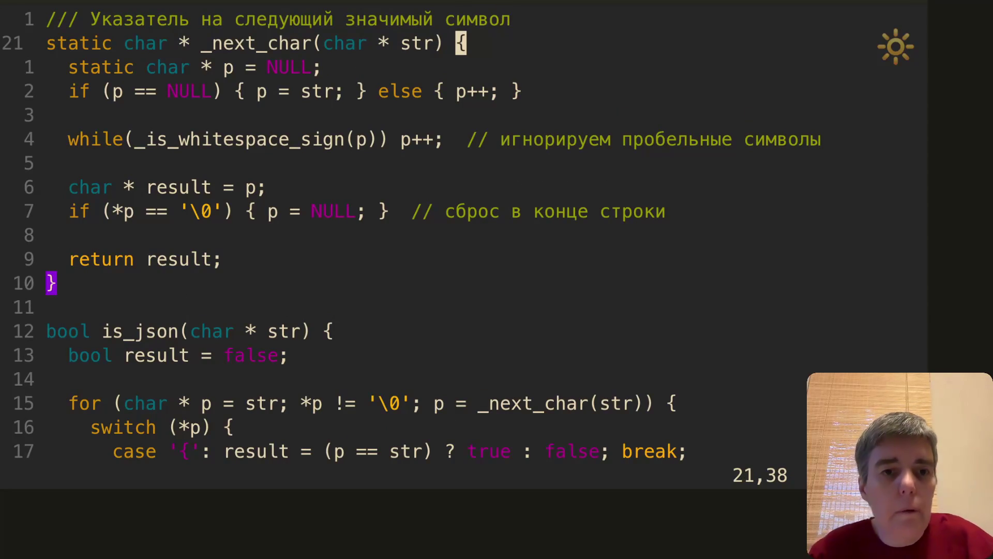
key(j)
key(j)
key(j)
key(j)
key(k)
key(k)
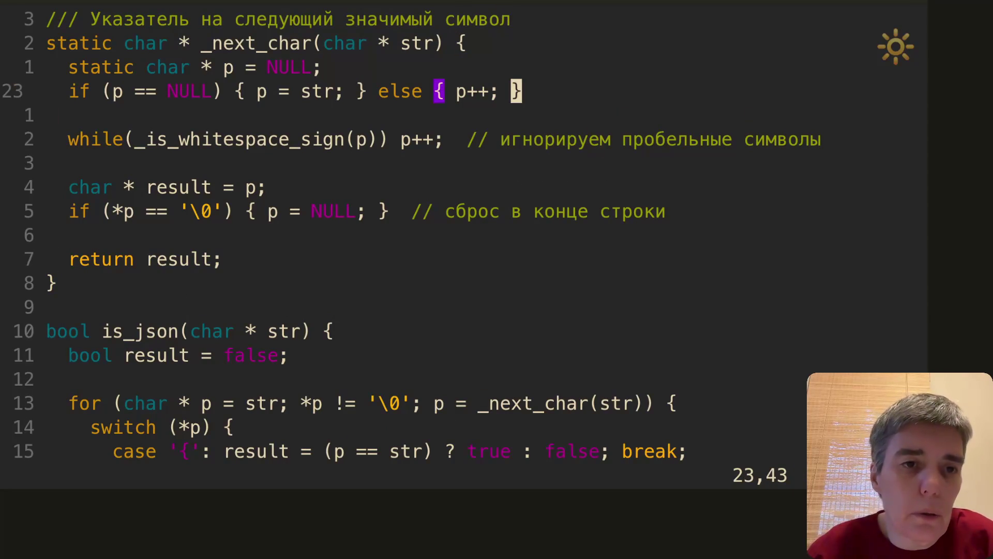
key(j)
key(j)
key(j)
key(j)
key(j)
key(j)
key(j)
key(j)
key(j)
key(j)
key(j)
Step: Walk through the switch cases for opening brace, closing brace and default within the is_json loop
key(j)
key(j)
key(k)
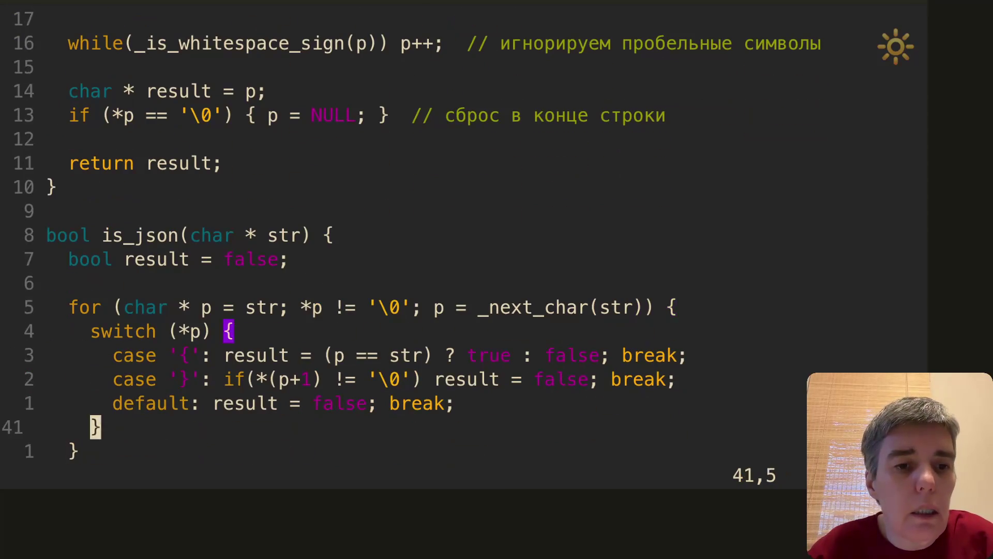
key(k)
key(k)
key(k)
key(j)
key(j)
key(j)
key(k)
key(k)
key(k)
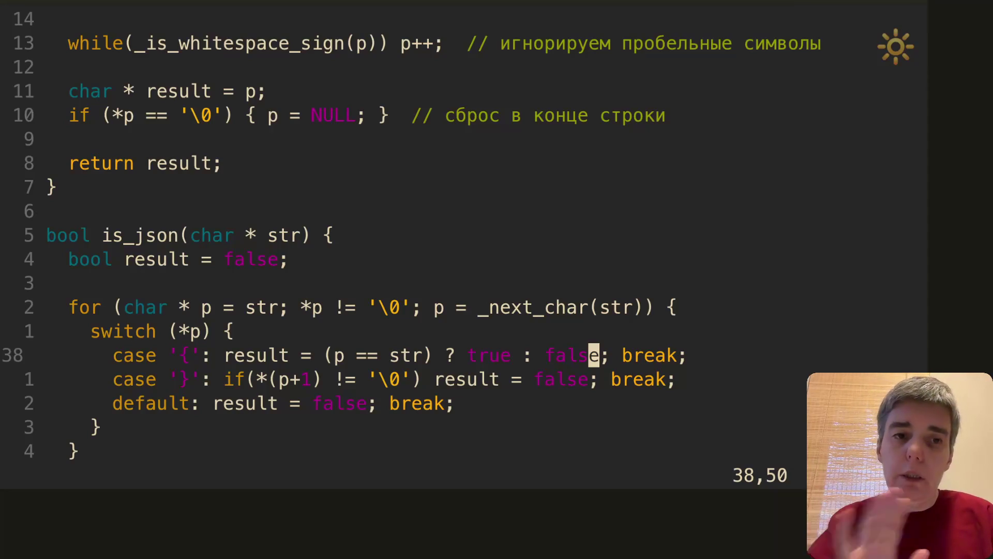
key(k)
key(k)
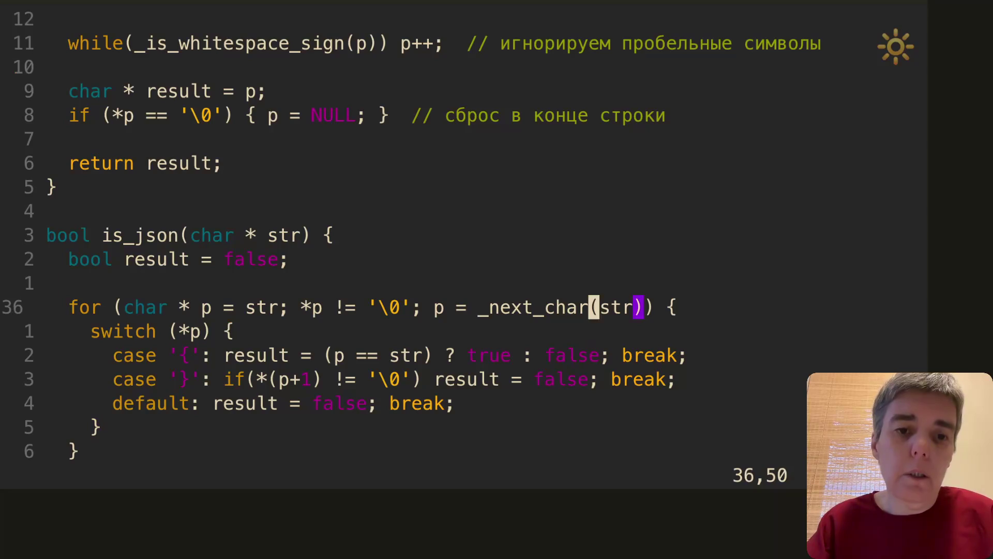
key(j)
key(j)
key(j)
key(j)
key(j)
key(j)
key(j)
key(j)
key(j)
key(j)
key(j)
key(k)
key(k)
key(k)
key(k)
key(k)
key(k)
key(k)
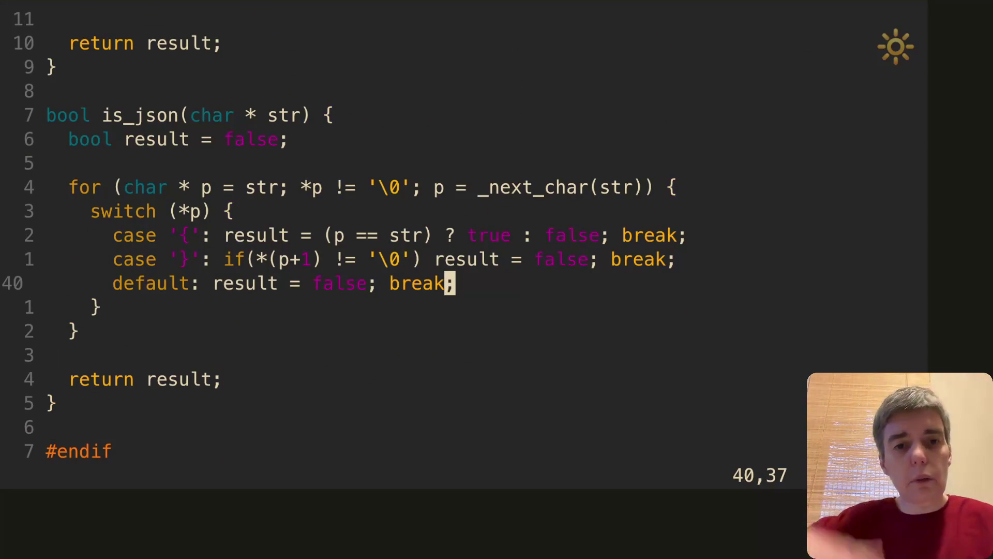
key(k)
key(k)
key(k)
key(k)
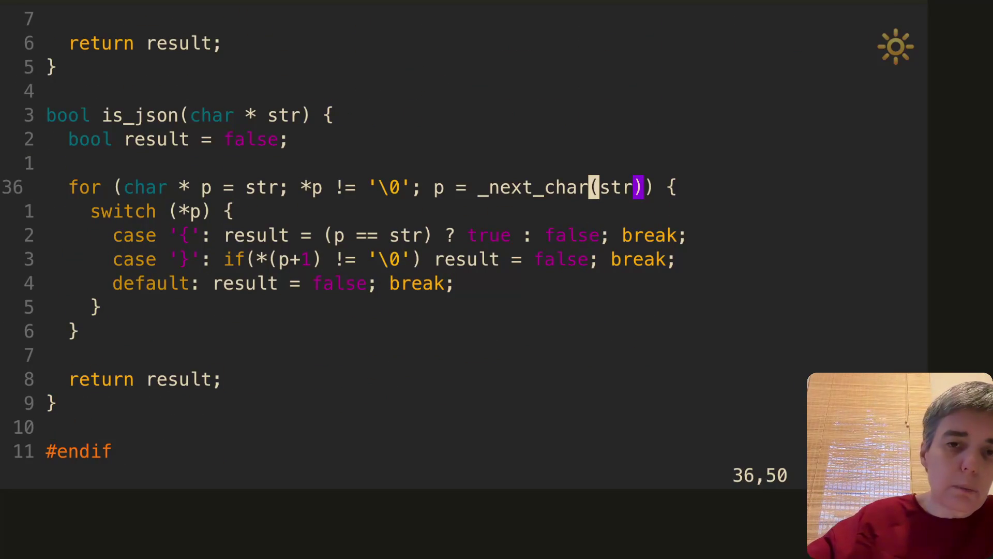
Step: Examine the opening-brace case's p == str check and result assignment on line 38, then quit Vim with :q
key(j)
key(j)
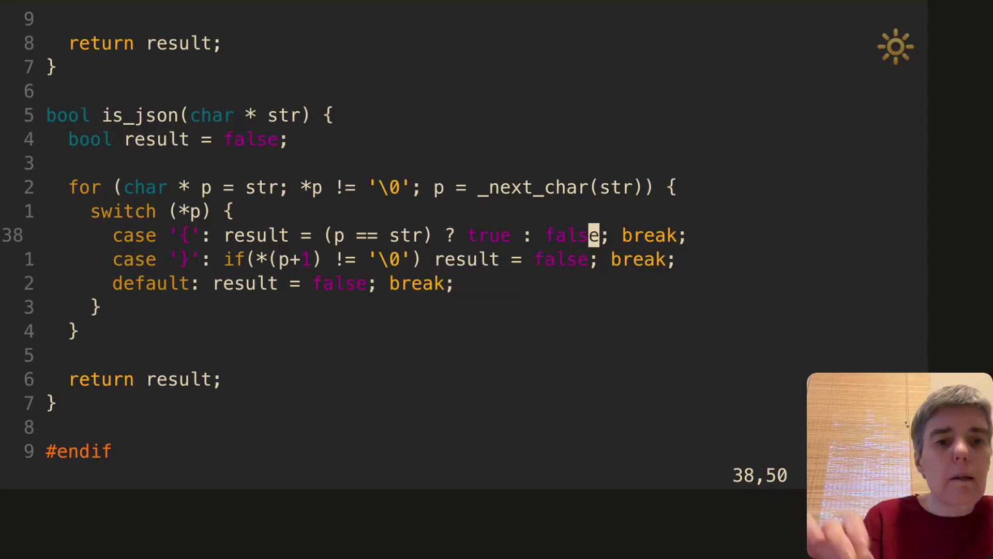
key(h)
key(h)
key(h)
key(h)
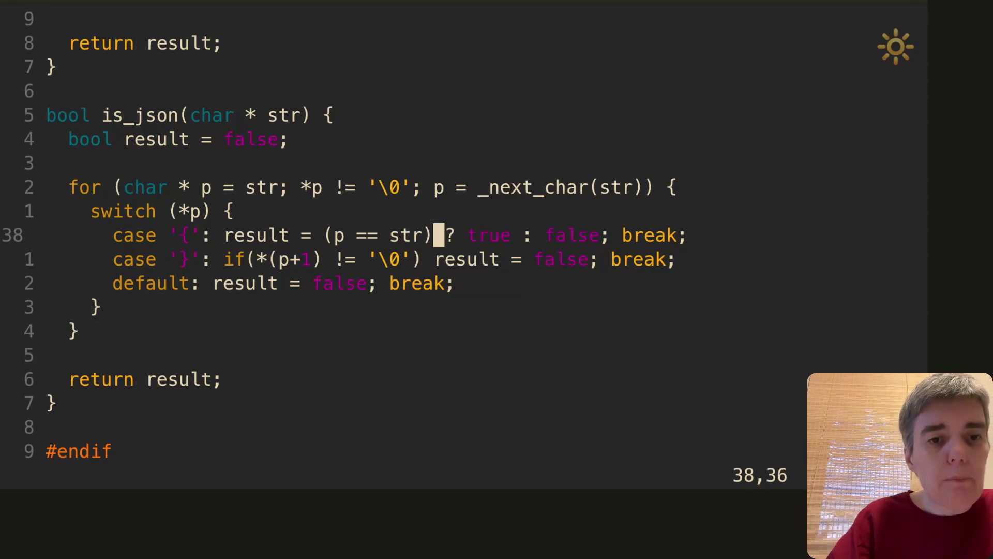
key(h)
key(h)
key(h)
key(h)
key(h)
key(h)
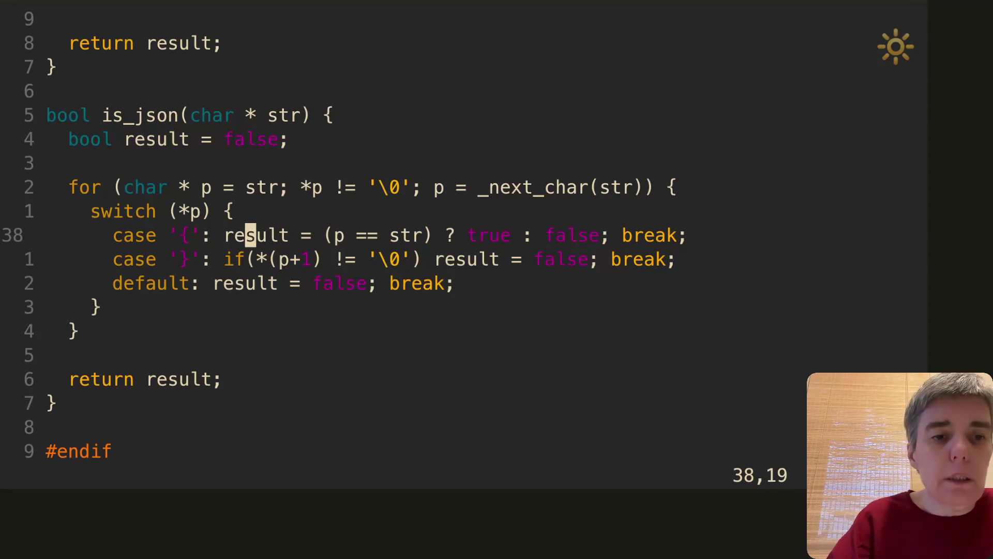
key(h)
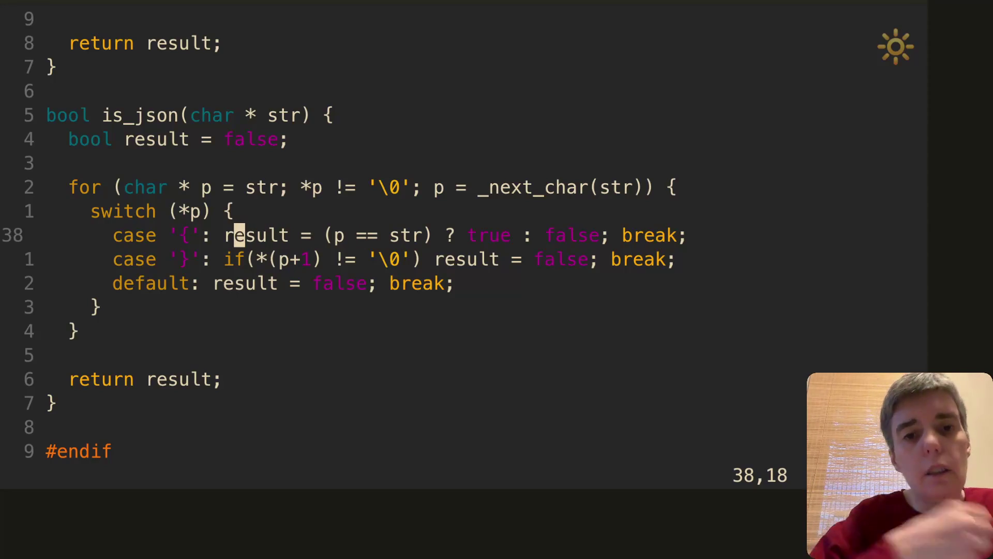
key(j)
key(k)
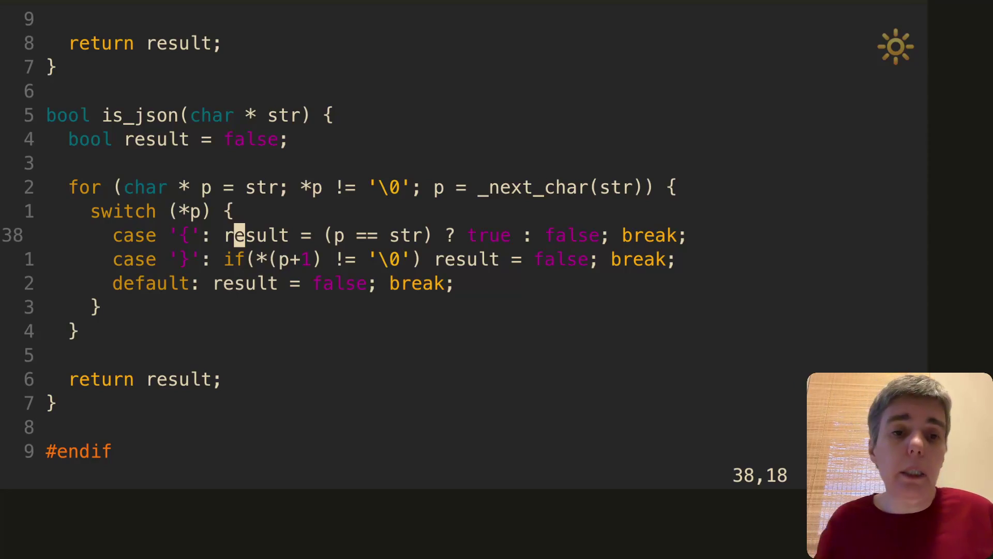
key(j)
text(j)
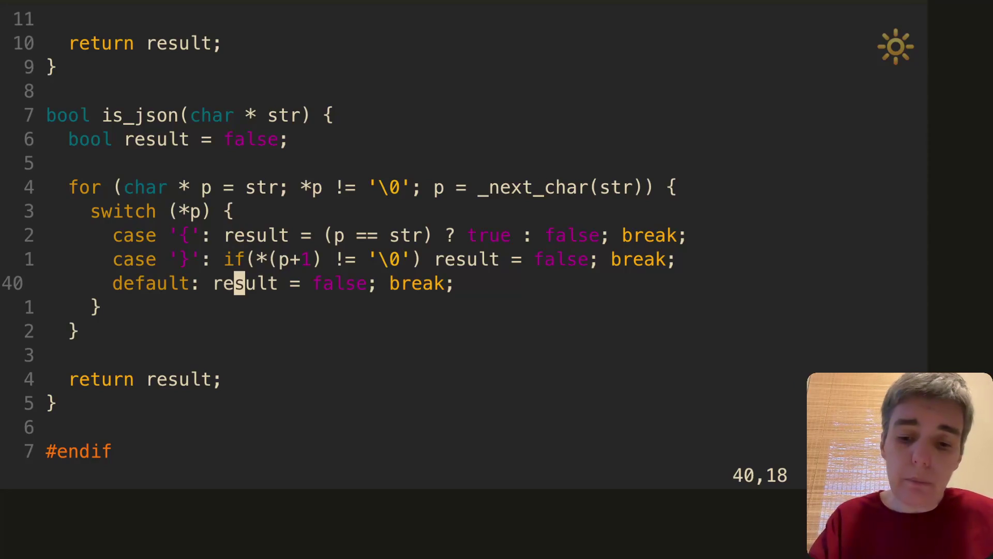
text(:q)
key(Return)
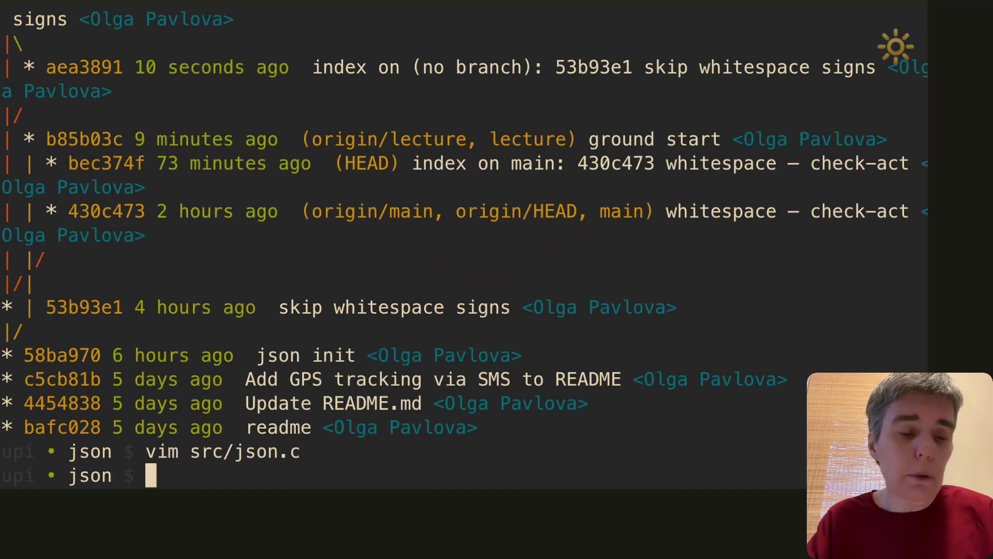
text(make)
Step: Rebuild with make and run ./test.run, highlighting the two FAIL rows for the nested-brace inputs
key(Return)
text(./test.run)
key(Return)
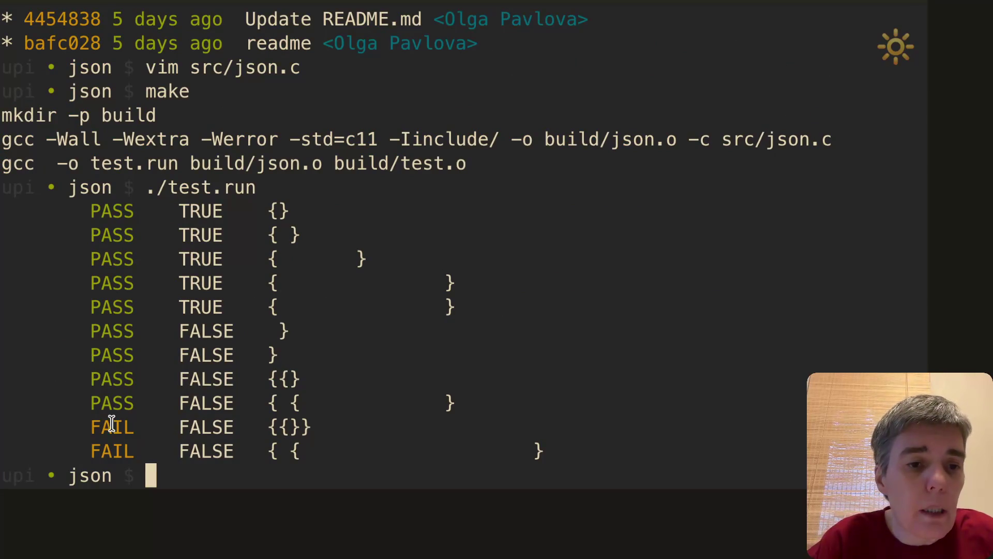
drag(90, 427, 563, 445)
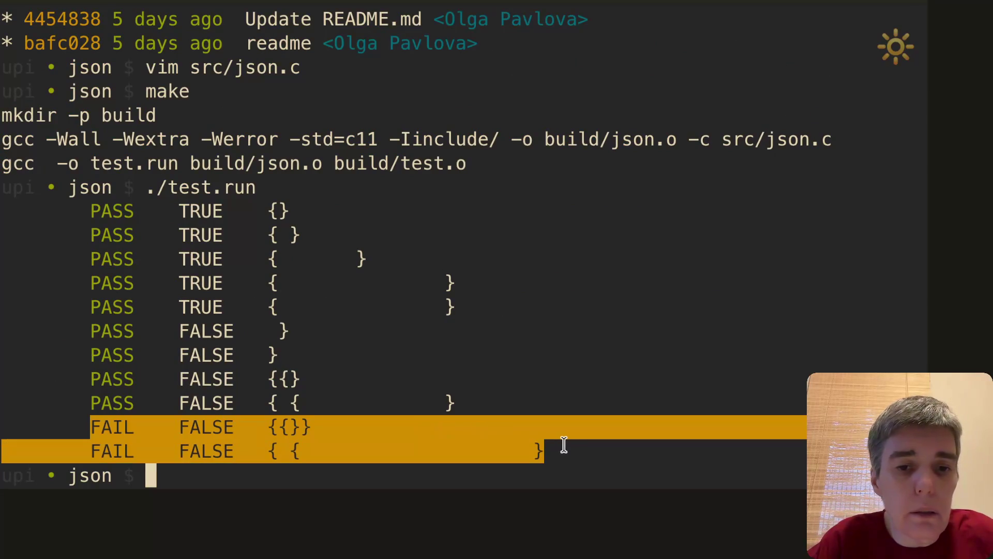
click(580, 445)
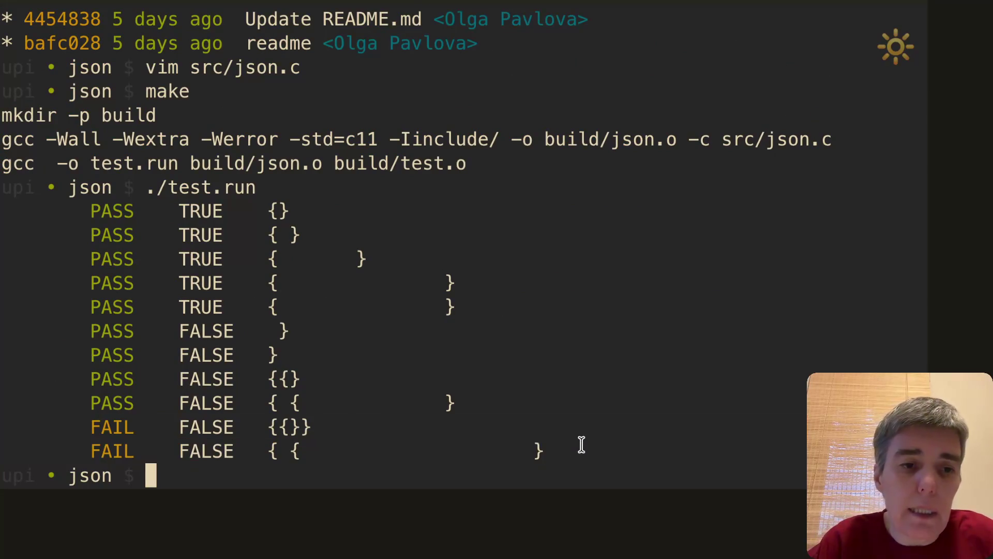
double_click(93, 428)
drag(91, 427, 799, 453)
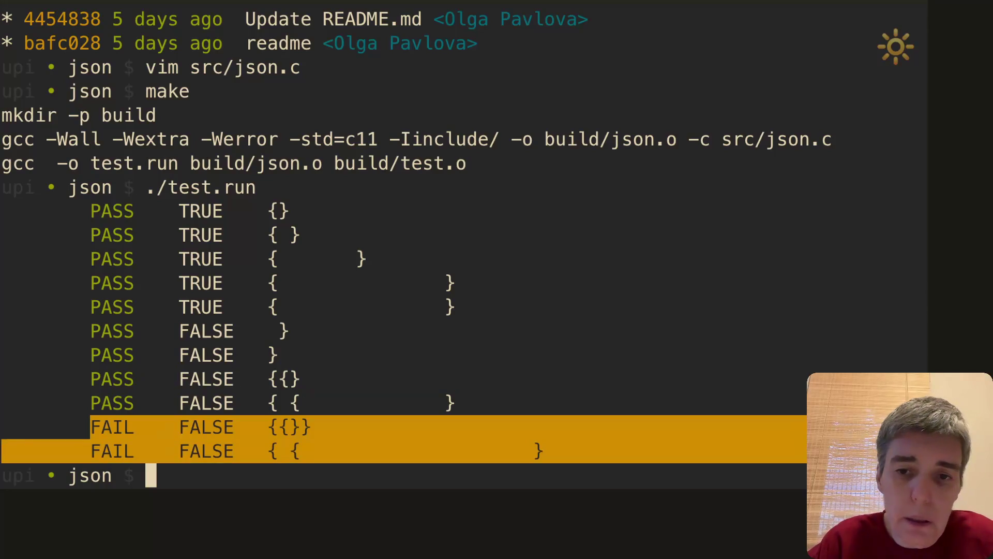
click(583, 432)
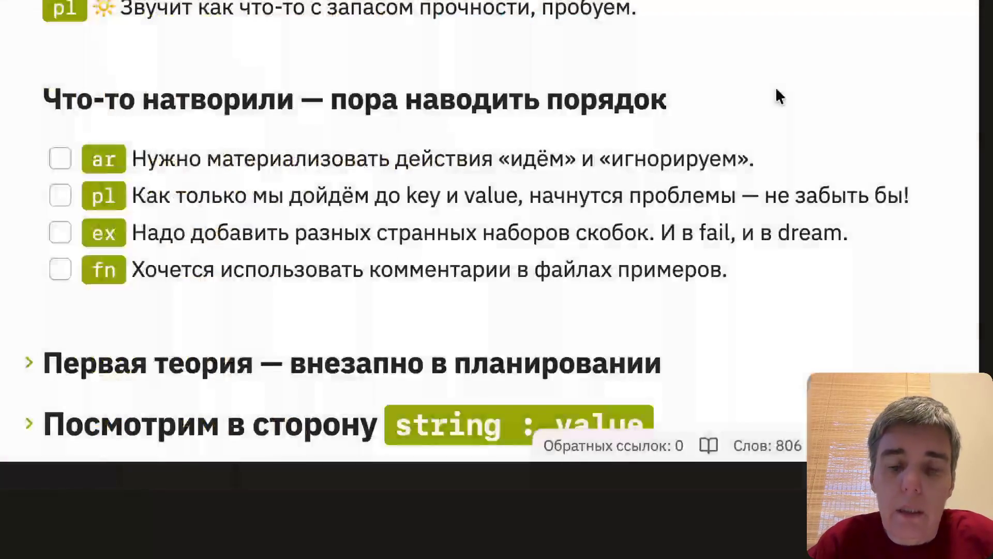
scroll(599, 136, down, 2)
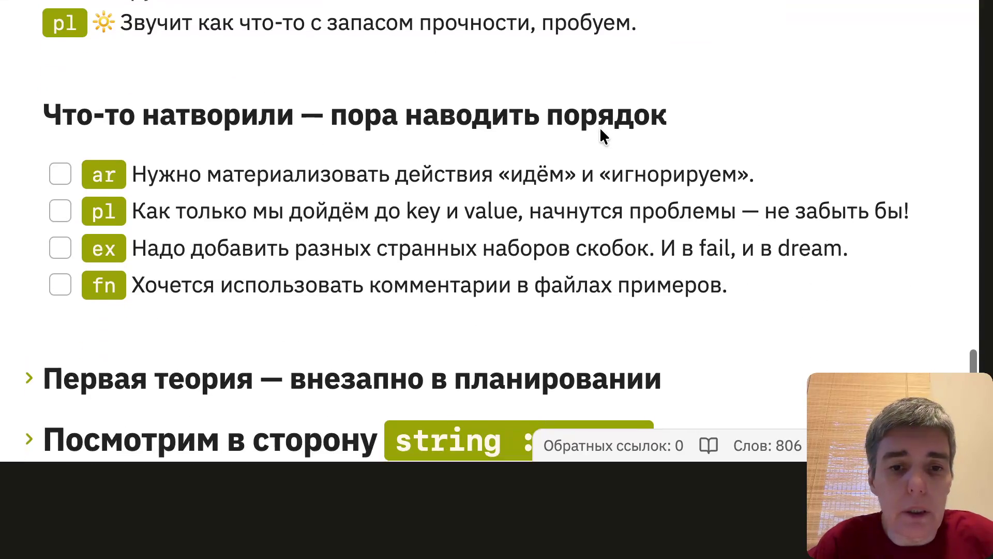
scroll(600, 136, up, 3)
scroll(600, 136, up, 4)
scroll(600, 136, up, 7)
scroll(600, 130, up, 5)
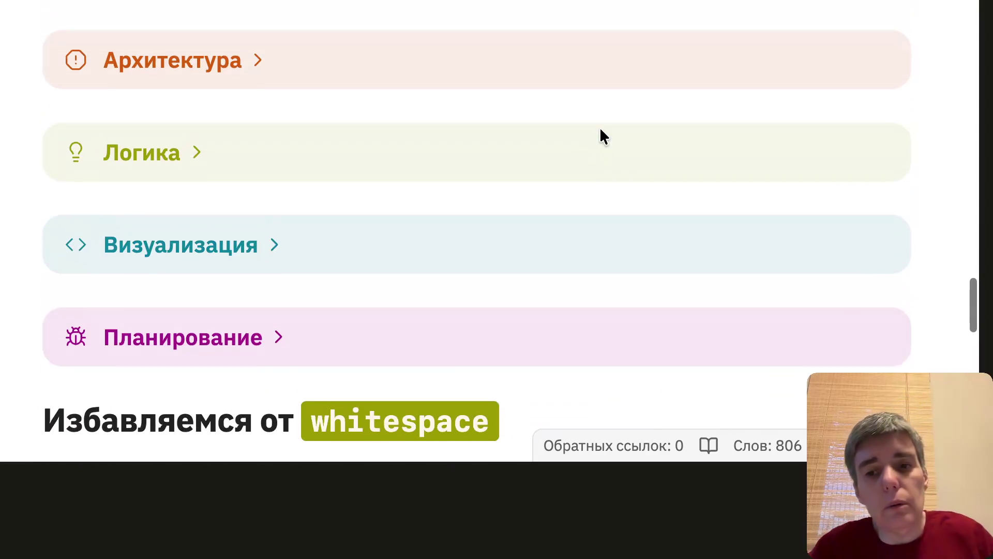
scroll(600, 130, up, 2)
scroll(600, 129, up, 1)
scroll(601, 135, up, 1)
scroll(601, 135, up, 3)
scroll(602, 136, down, 2)
scroll(601, 136, down, 1)
scroll(601, 136, down, 1)
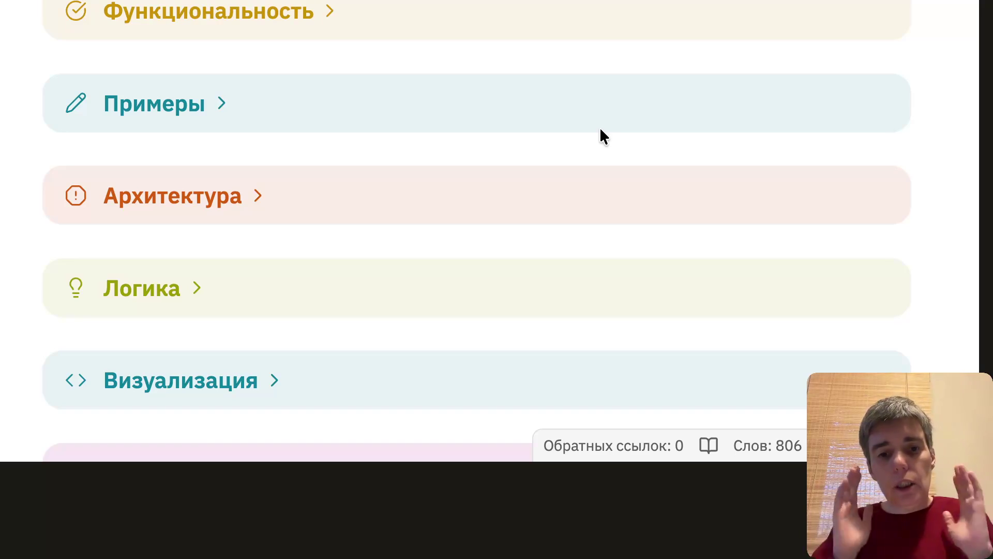
scroll(601, 136, down, 1)
scroll(602, 136, down, 4)
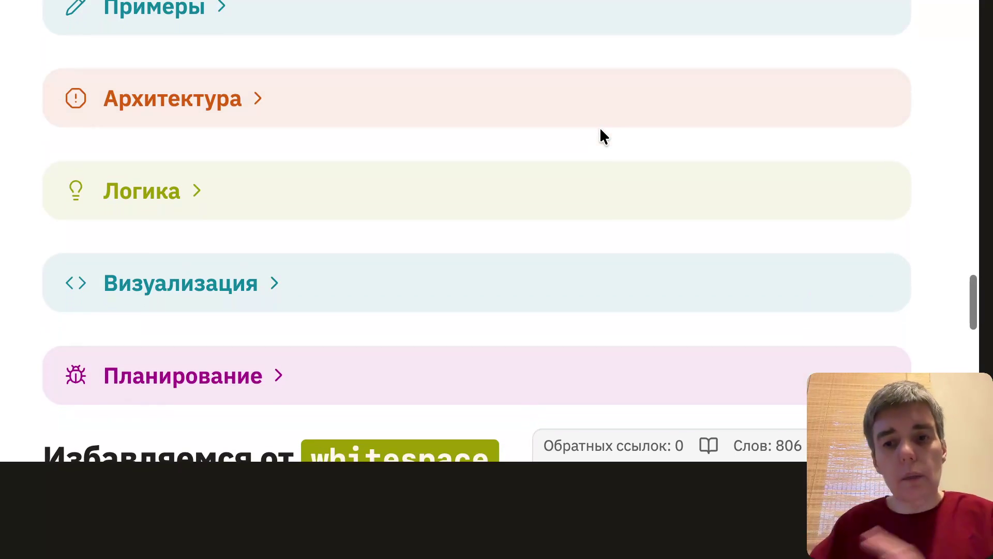
scroll(601, 136, down, 1)
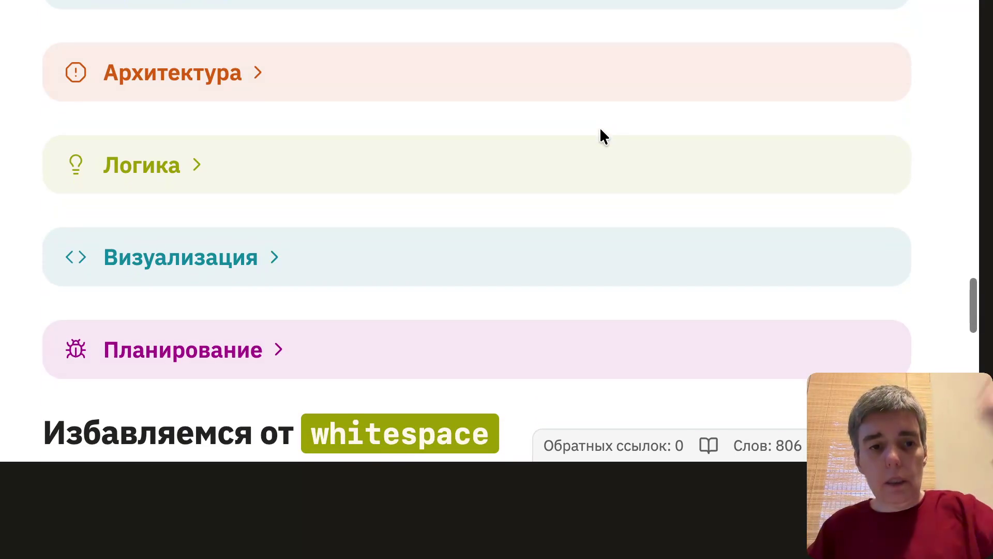
scroll(601, 136, up, 2)
scroll(599, 136, up, 1)
scroll(600, 136, down, 1)
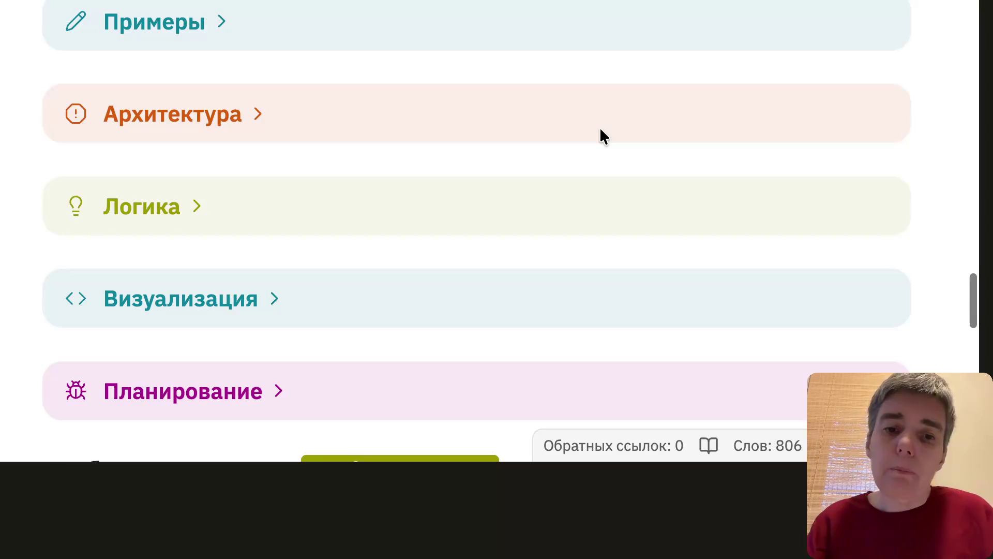
scroll(600, 136, down, 1)
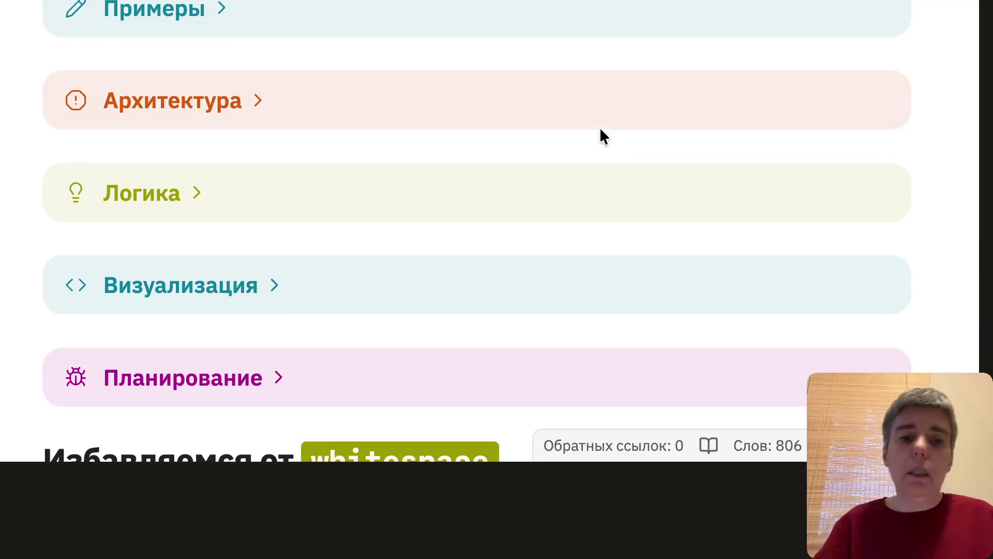
scroll(599, 129, up, 2)
scroll(600, 136, down, 1)
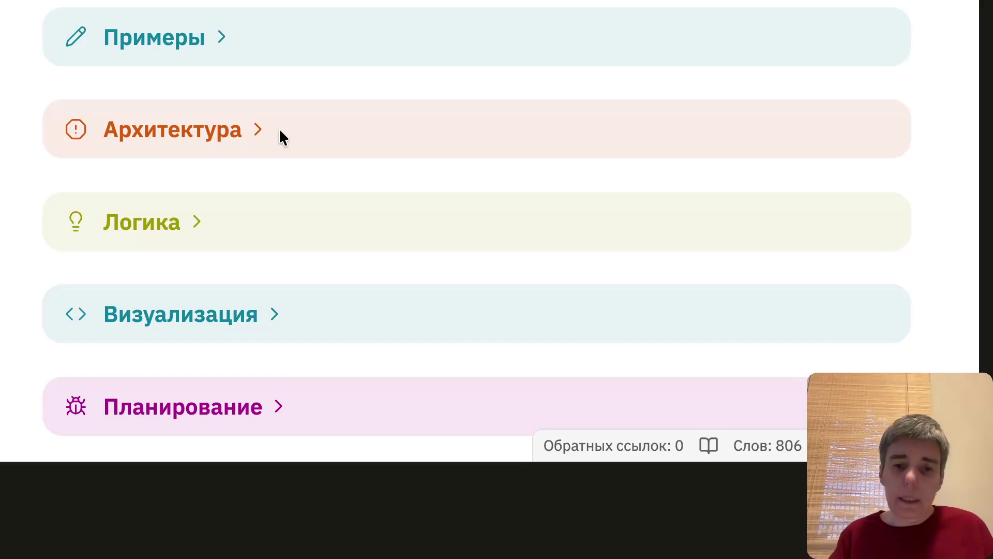
scroll(279, 129, up, 1)
scroll(279, 130, up, 2)
scroll(280, 129, down, 1)
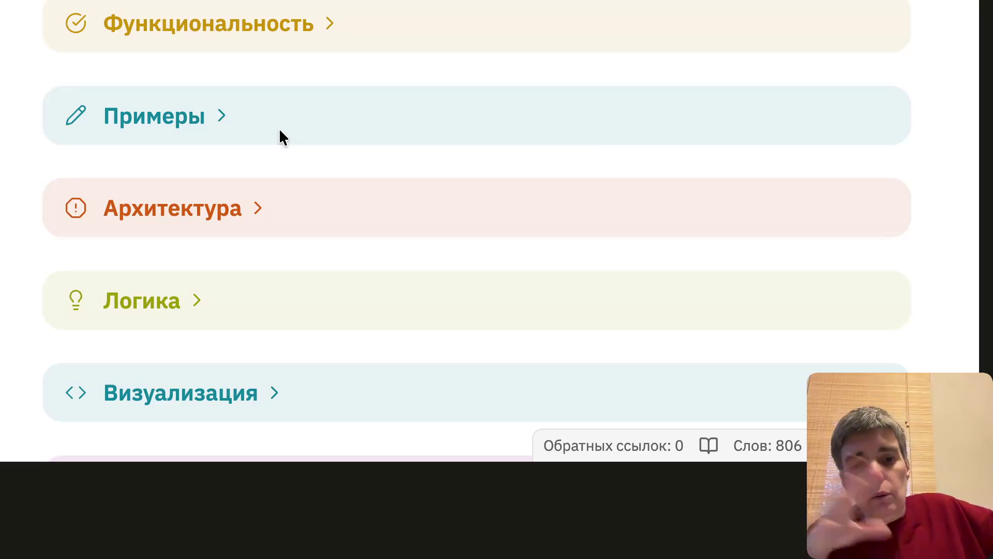
scroll(279, 130, down, 2)
scroll(279, 130, down, 2)
scroll(279, 130, down, 1)
scroll(280, 129, down, 3)
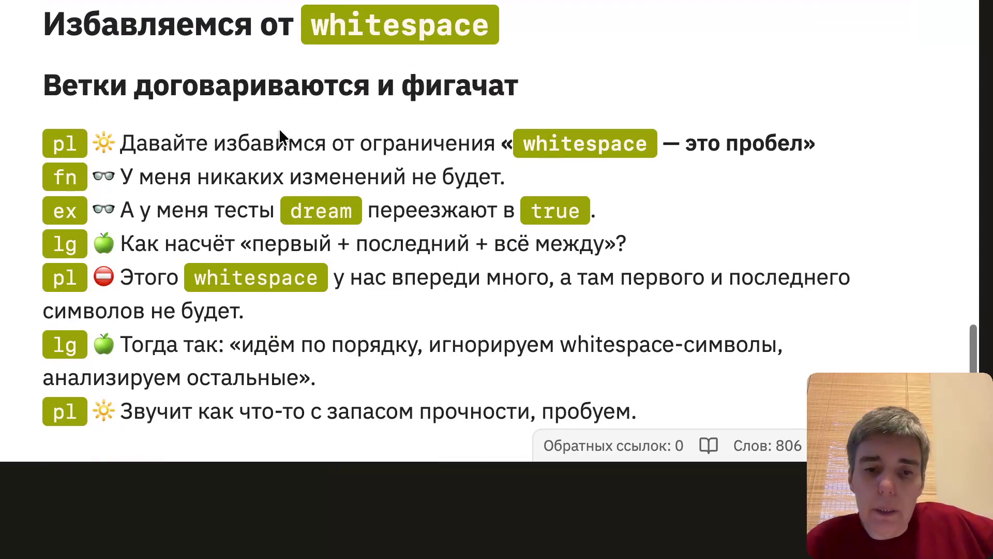
scroll(279, 128, down, 2)
scroll(278, 128, up, 1)
scroll(279, 128, up, 2)
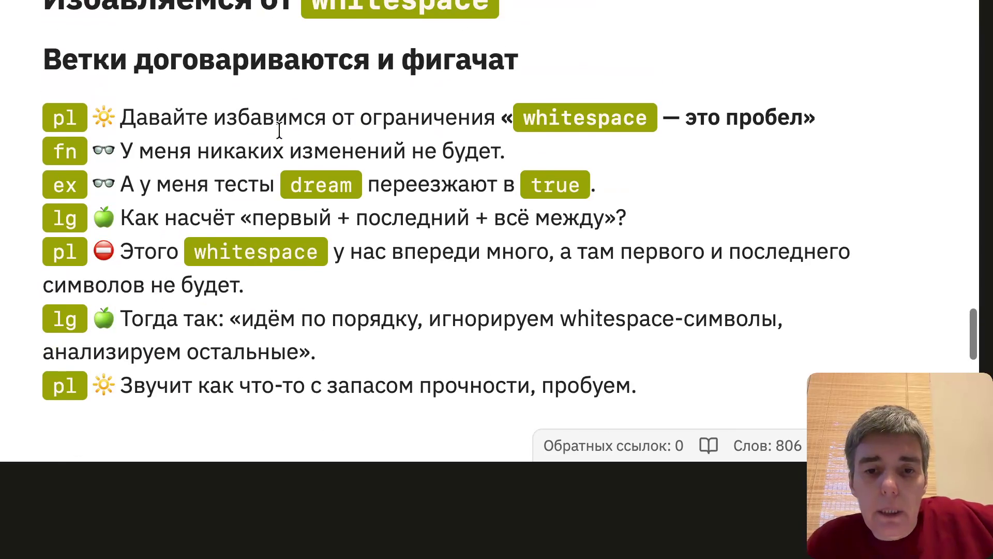
scroll(278, 130, down, 1)
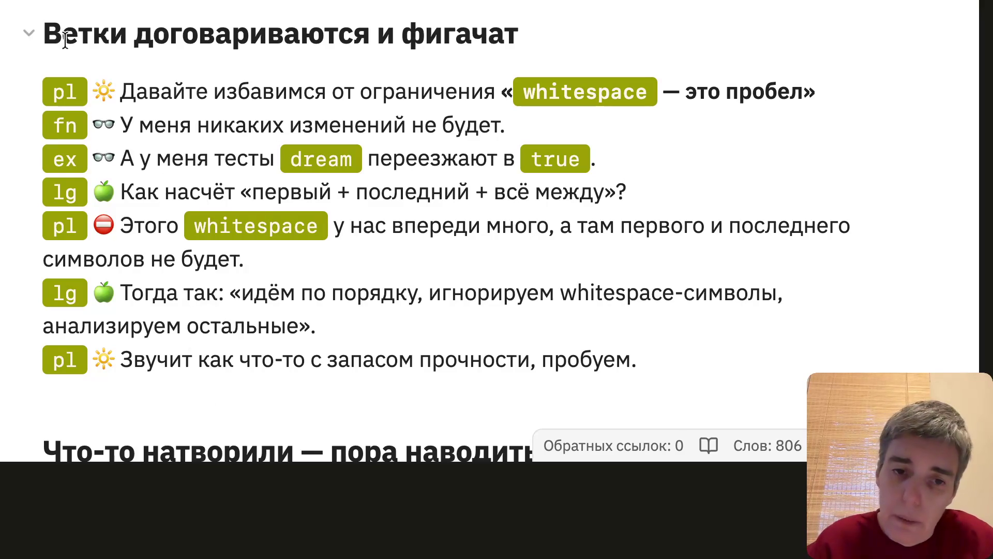
Step: Collapse the 'Ветки договариваются и фигачат' dialogue and the 'Что-то натворили' checklist headings
click(30, 34)
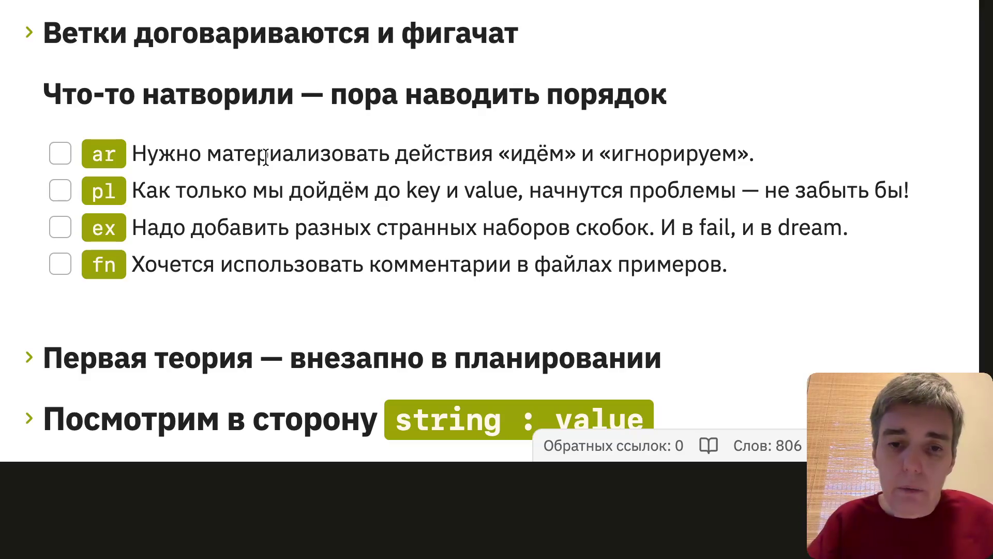
click(24, 94)
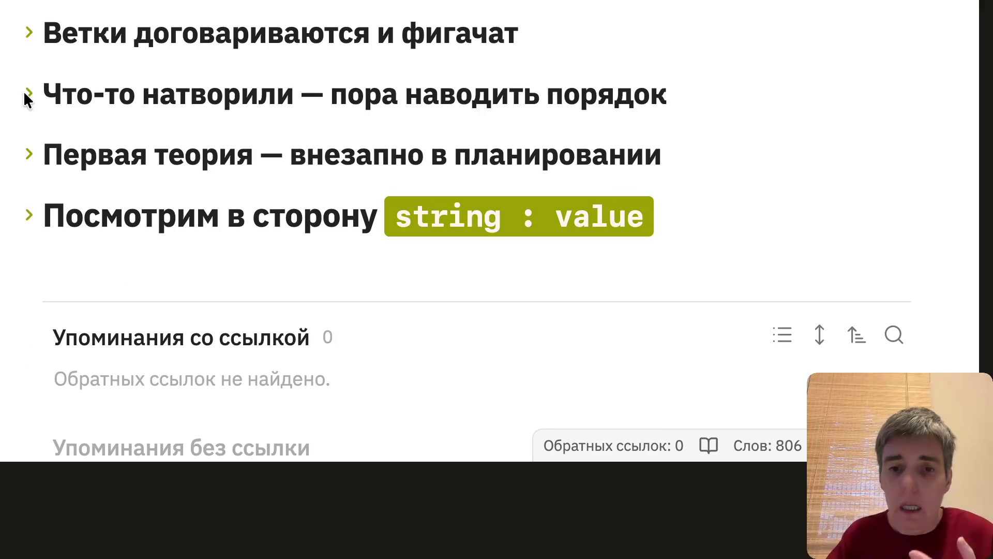
Step: Expand the 'Первая теория' heading to reveal the planning cycle diagram and PDCA callout
click(32, 155)
scroll(164, 117, down, 2)
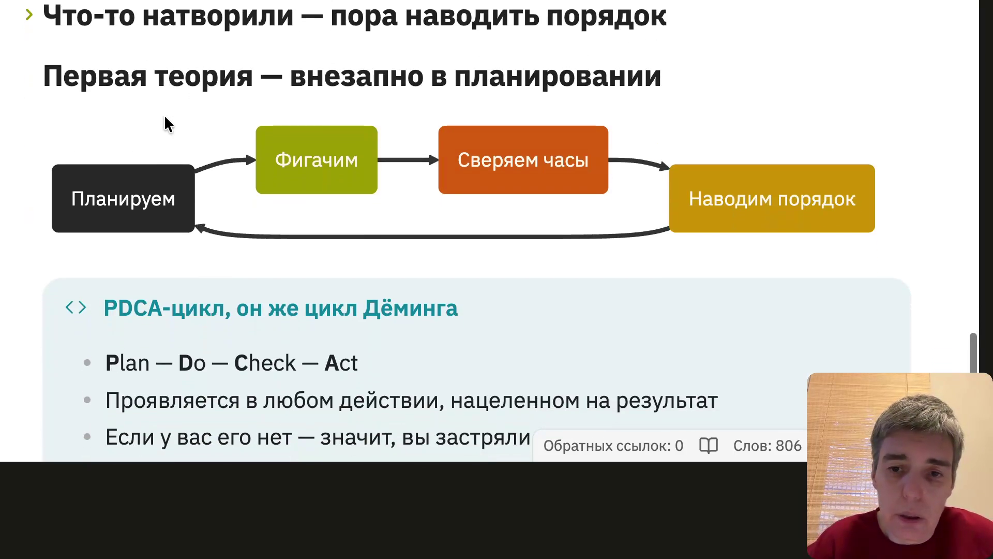
scroll(164, 117, down, 1)
scroll(164, 117, down, 1)
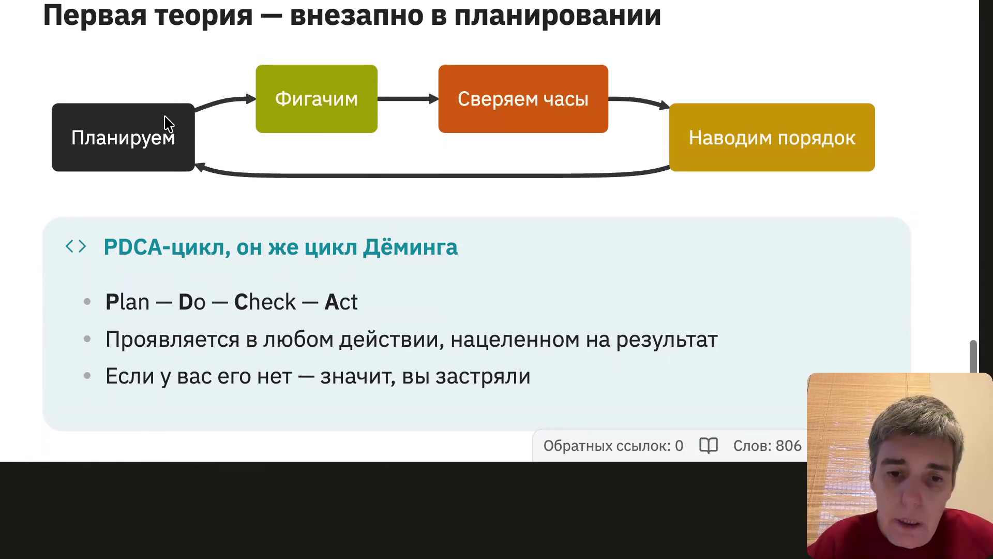
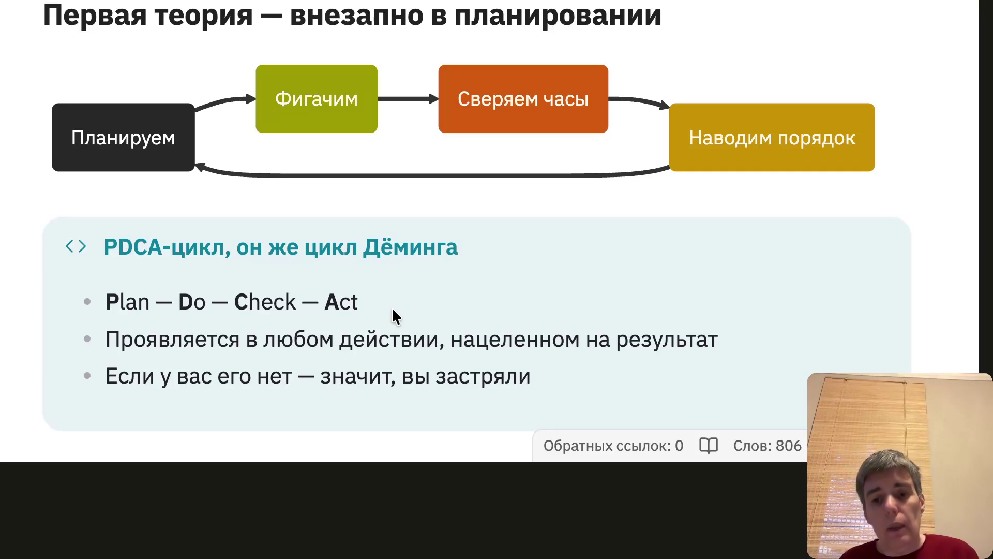
scroll(392, 307, up, 1)
scroll(392, 306, up, 3)
scroll(392, 307, up, 5)
scroll(392, 309, down, 2)
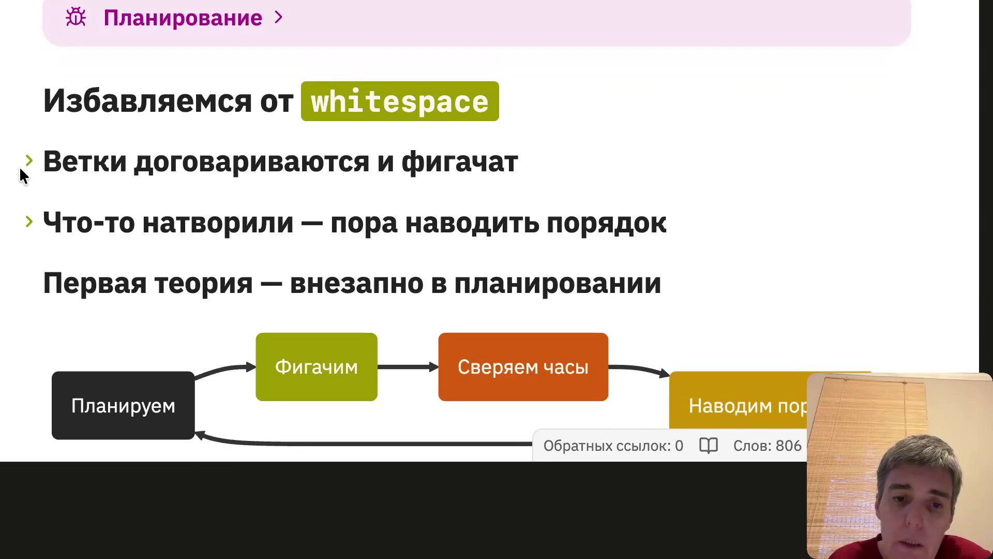
Step: Expand the dialogue, tidying-up checklist and string : value sections to reveal their contents
click(30, 162)
scroll(32, 163, down, 2)
scroll(32, 163, down, 4)
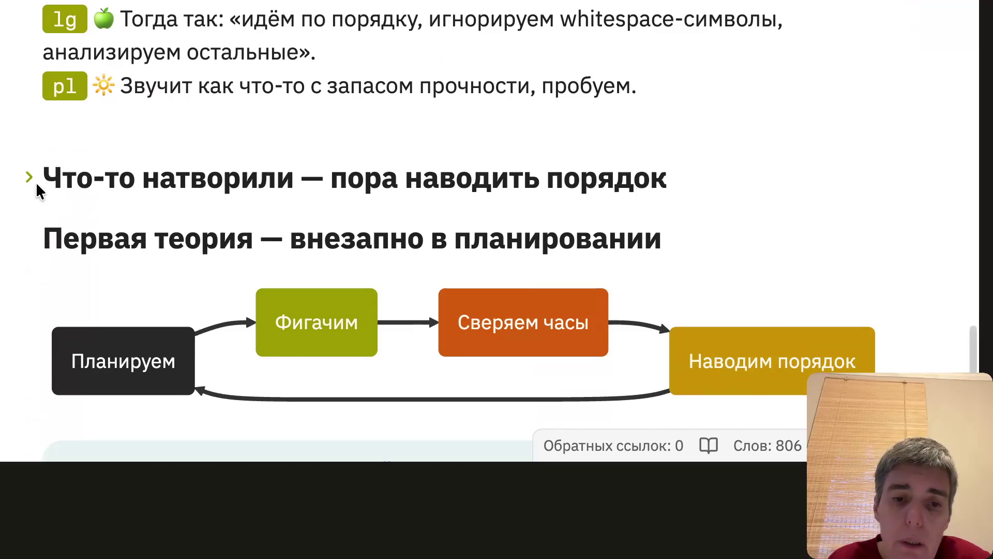
click(30, 179)
scroll(29, 182, down, 1)
scroll(29, 182, down, 1)
scroll(28, 188, down, 3)
scroll(29, 182, down, 2)
scroll(28, 182, down, 1)
scroll(28, 181, down, 2)
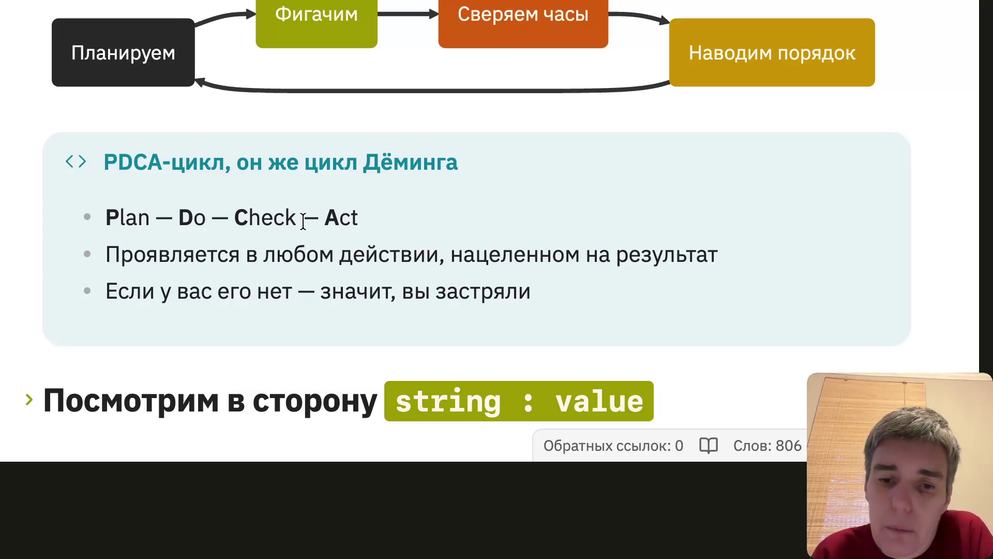
scroll(303, 225, down, 2)
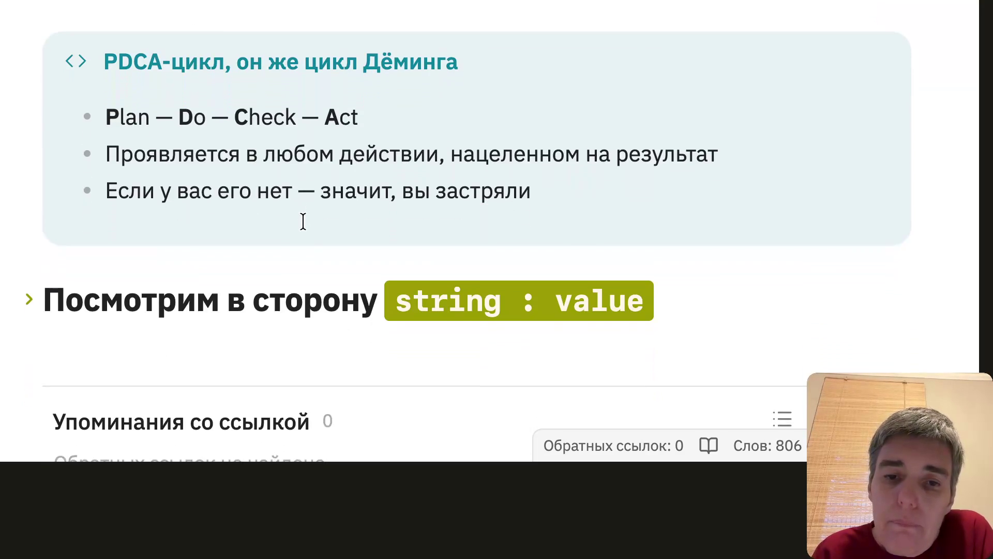
scroll(304, 220, down, 2)
scroll(302, 221, up, 5)
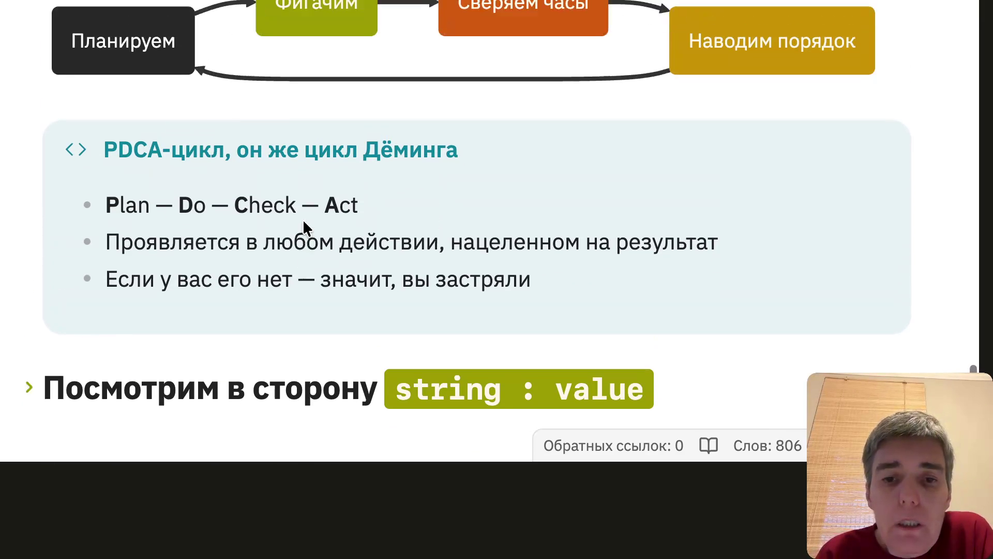
scroll(303, 221, down, 1)
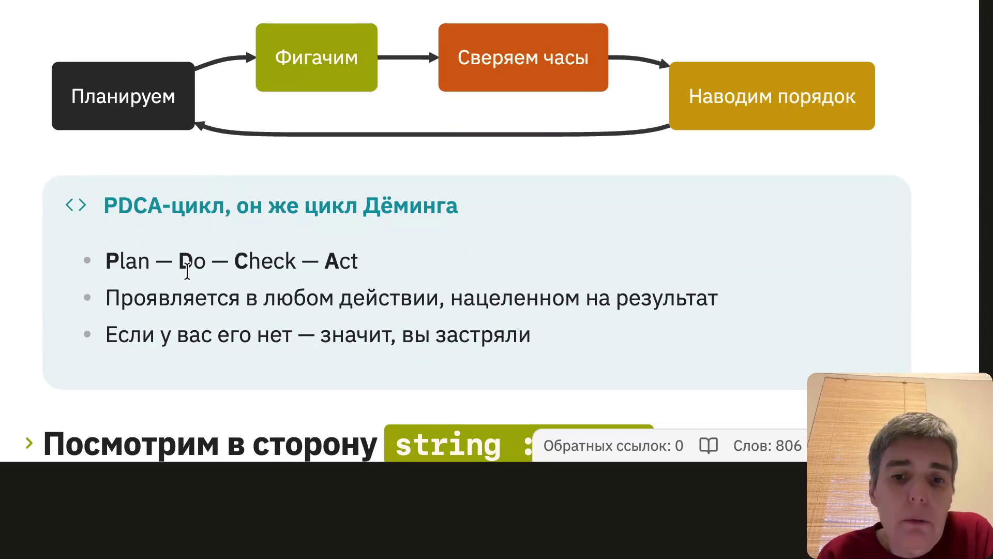
scroll(187, 270, down, 1)
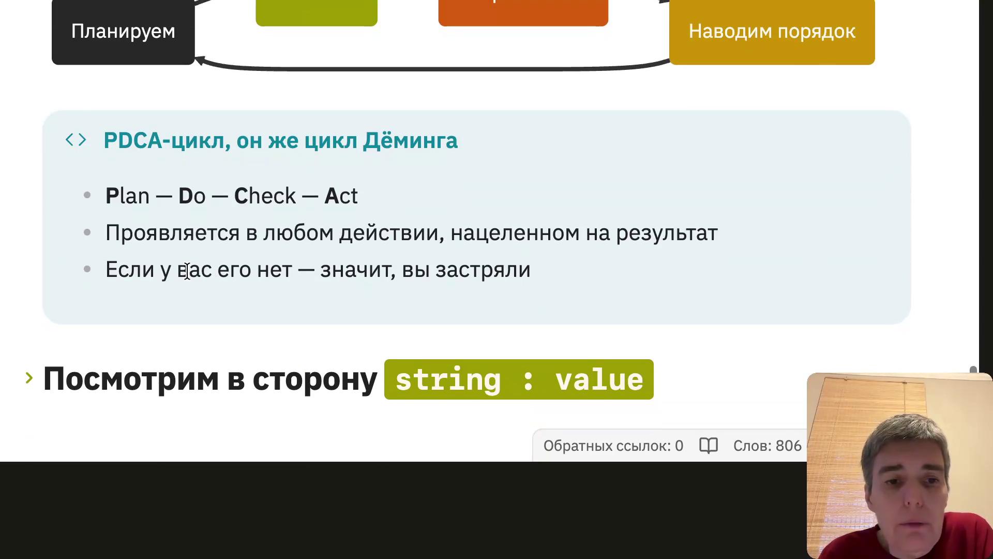
scroll(166, 178, down, 1)
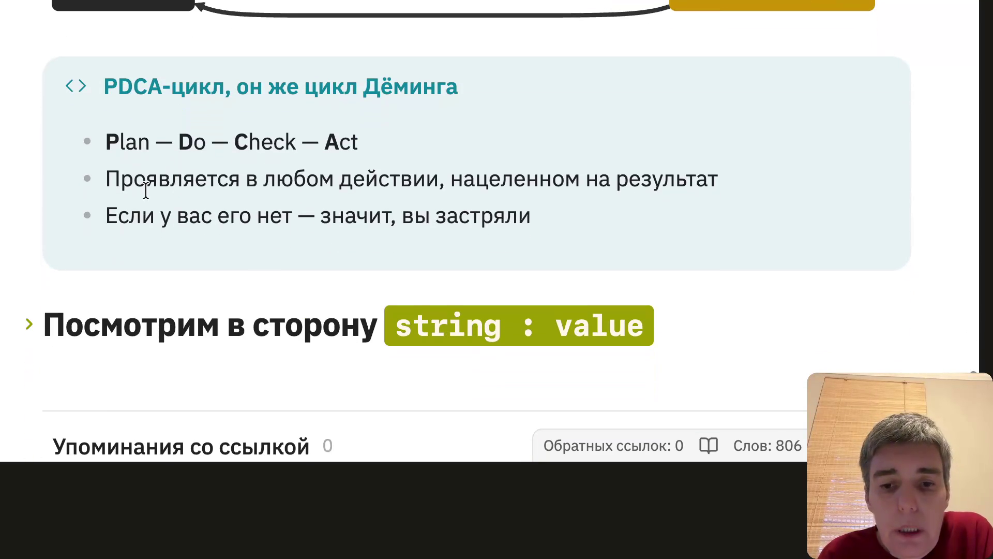
click(28, 324)
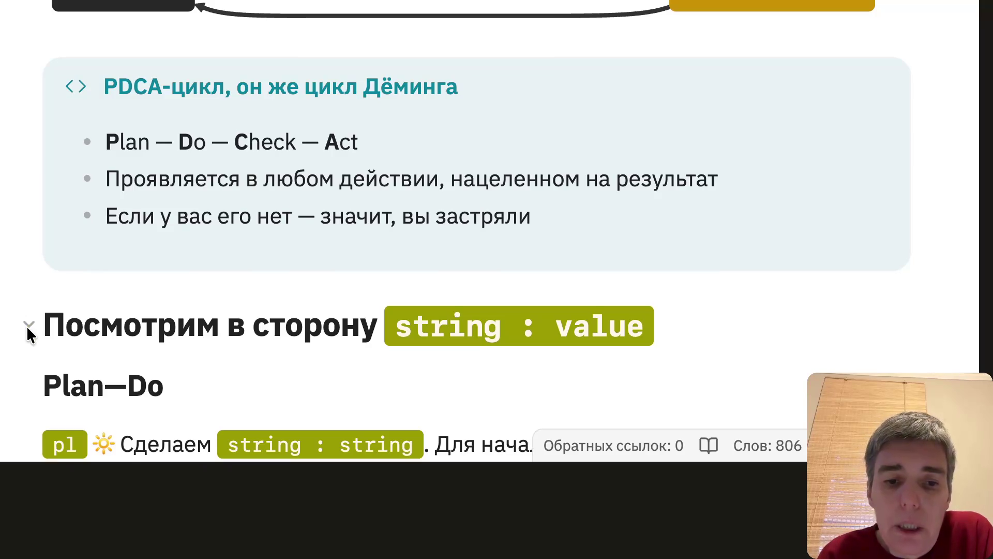
scroll(222, 167, down, 1)
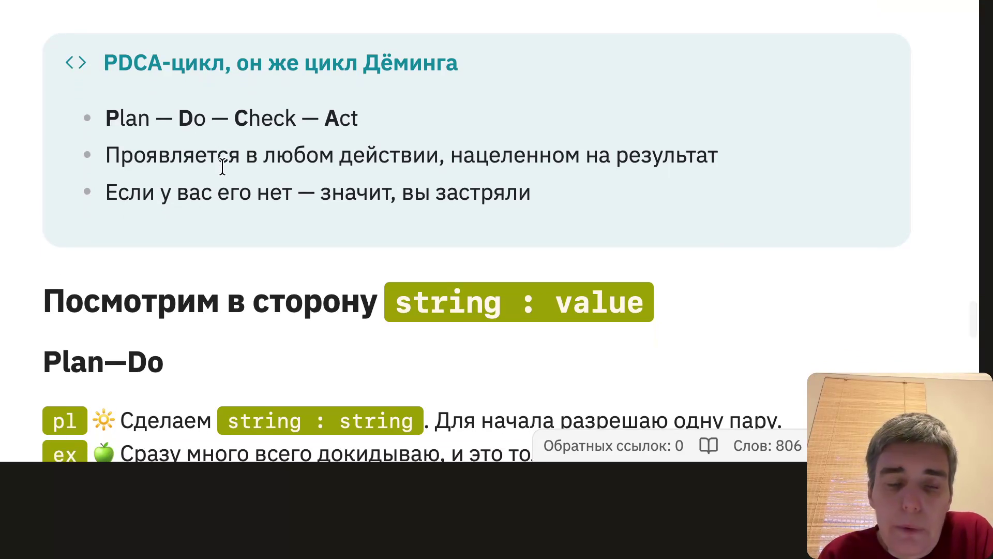
scroll(222, 167, down, 1)
scroll(222, 167, down, 2)
scroll(222, 168, down, 1)
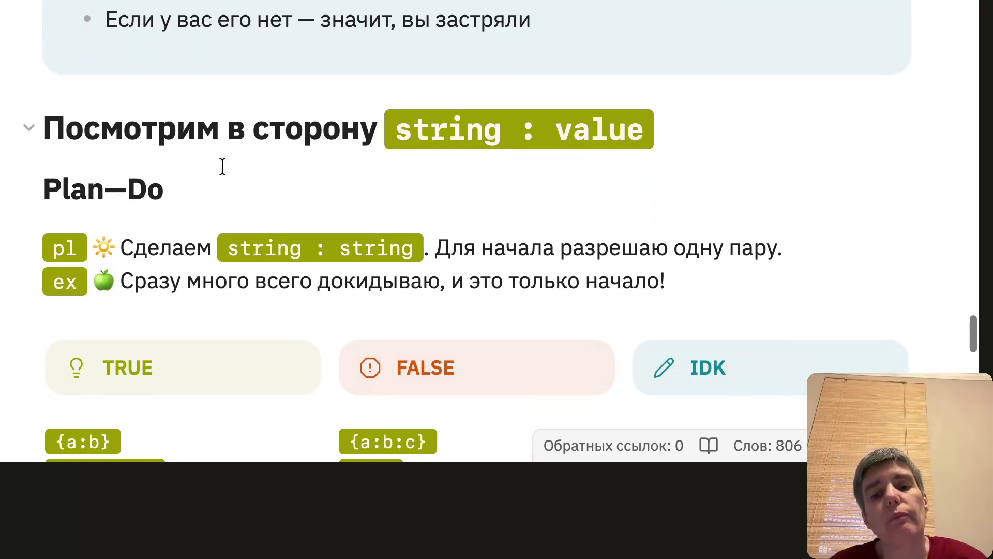
scroll(222, 167, down, 1)
scroll(221, 168, down, 1)
scroll(223, 167, down, 1)
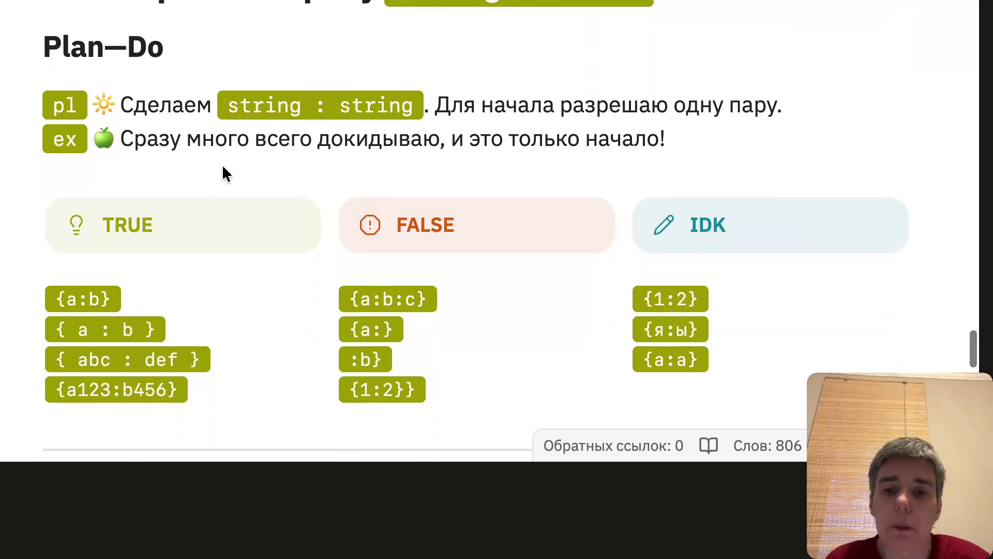
scroll(223, 166, up, 1)
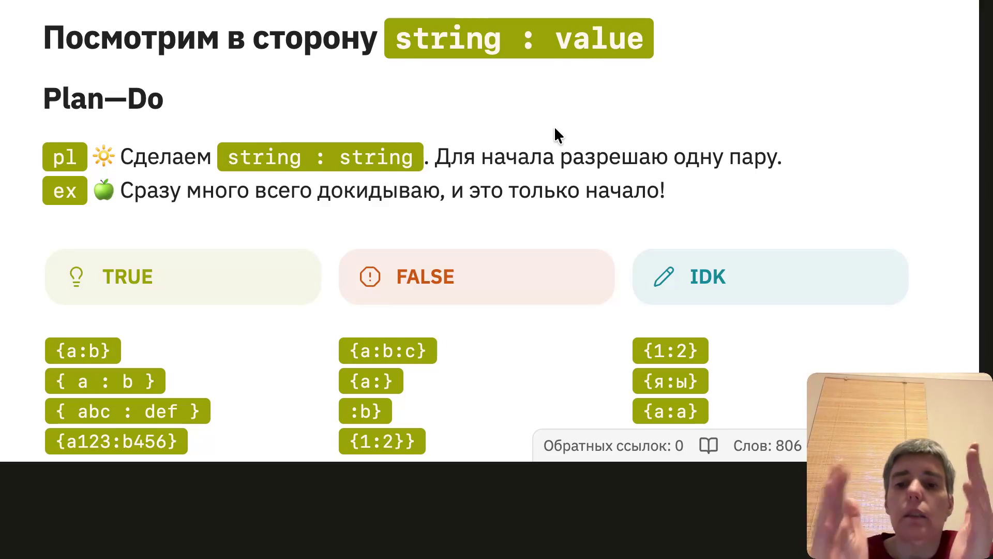
scroll(555, 129, down, 1)
scroll(555, 129, down, 1)
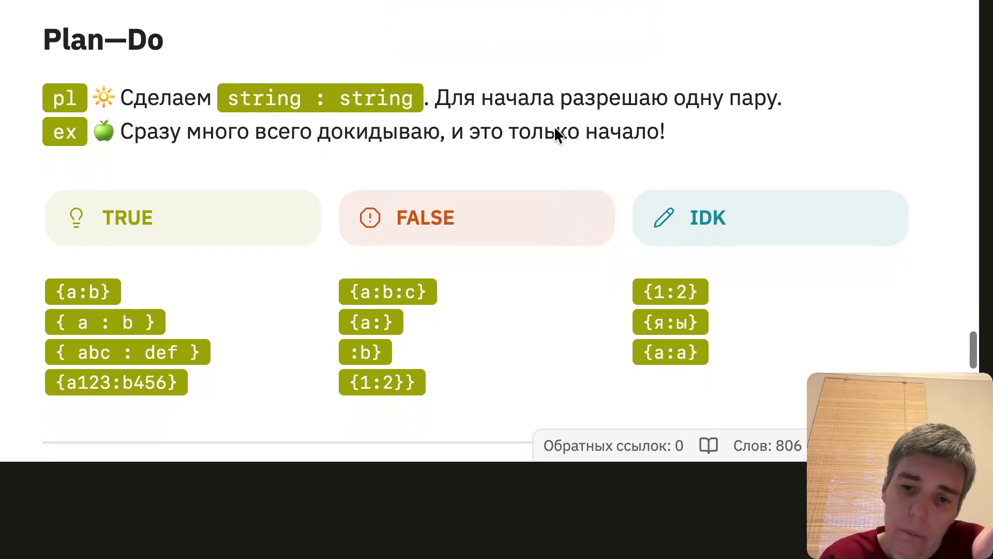
scroll(554, 129, down, 1)
scroll(555, 129, down, 1)
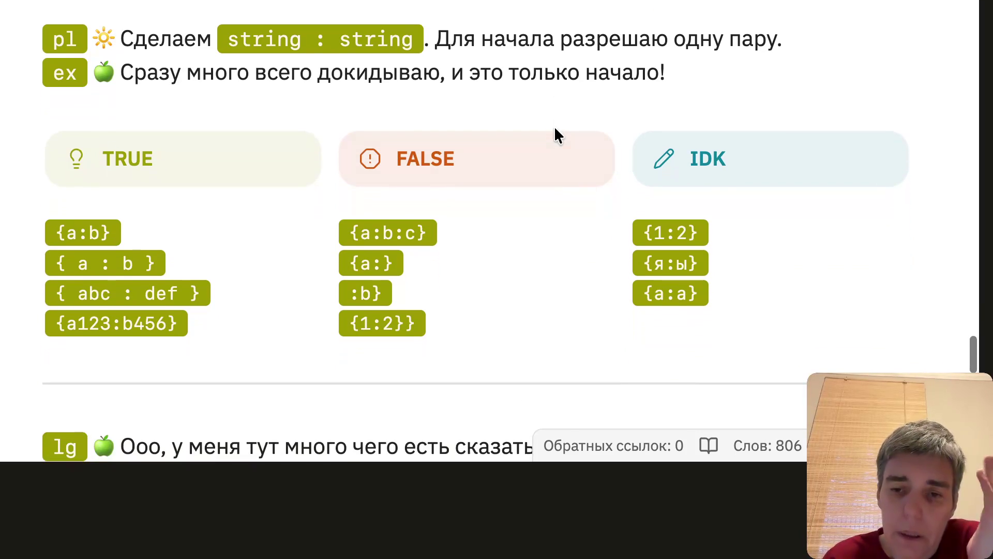
scroll(554, 129, up, 1)
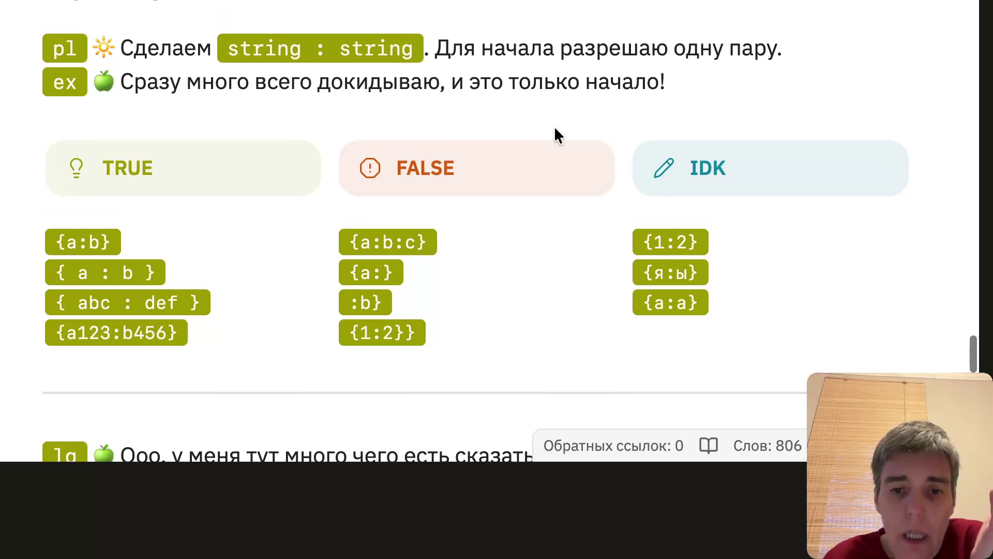
scroll(555, 129, up, 1)
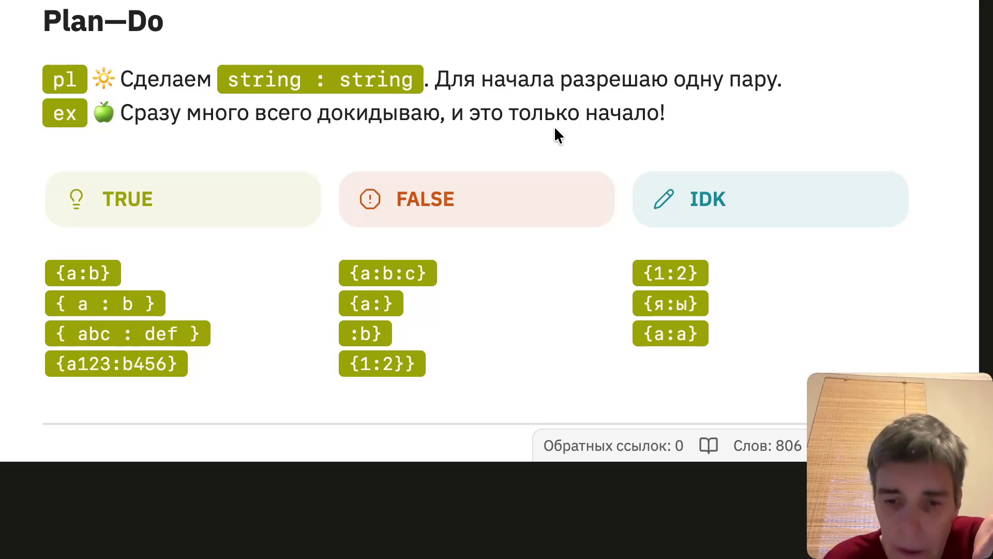
scroll(371, 123, down, 1)
scroll(371, 123, down, 2)
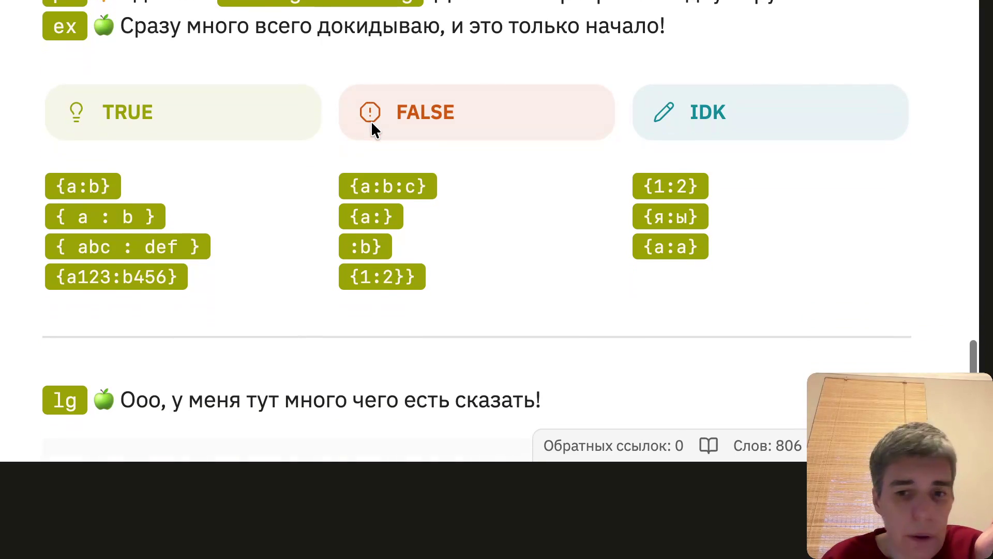
scroll(372, 123, down, 2)
scroll(371, 123, down, 2)
scroll(372, 123, down, 3)
scroll(372, 123, down, 2)
scroll(372, 123, down, 1)
scroll(371, 124, down, 2)
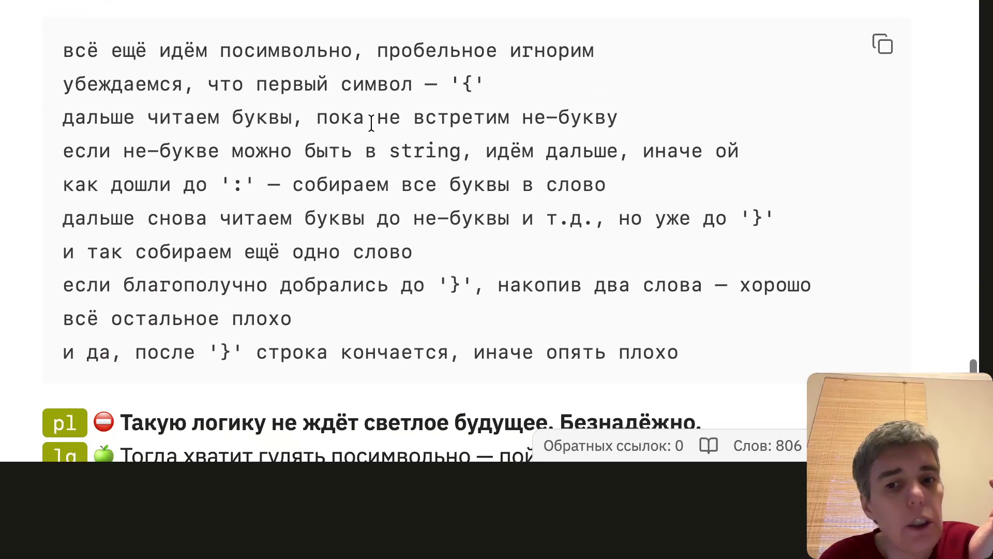
scroll(371, 123, up, 1)
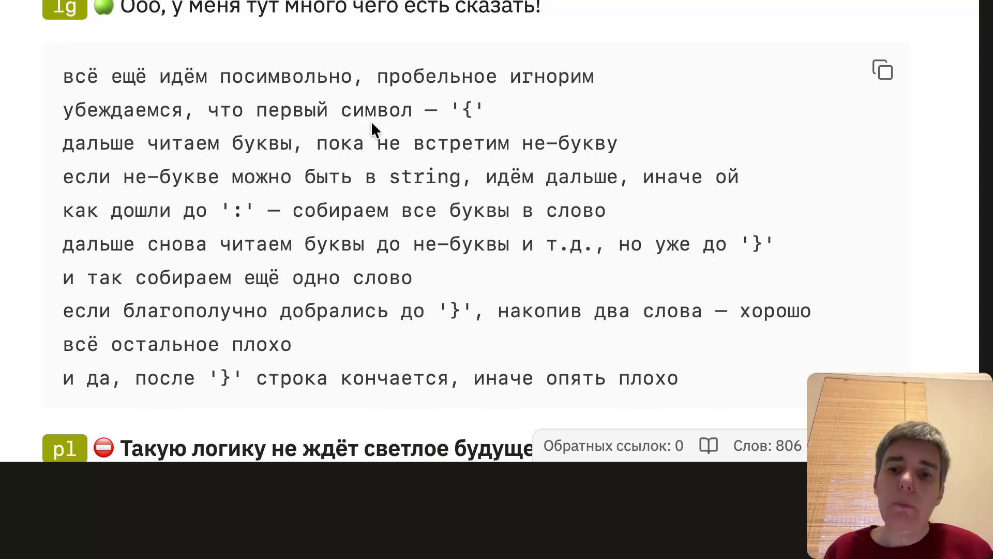
scroll(371, 122, up, 1)
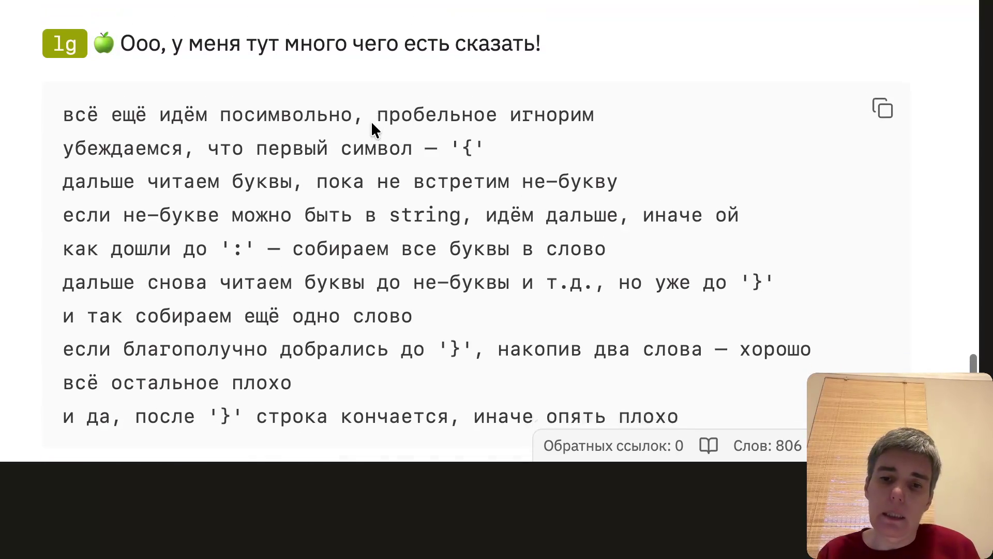
scroll(372, 122, down, 2)
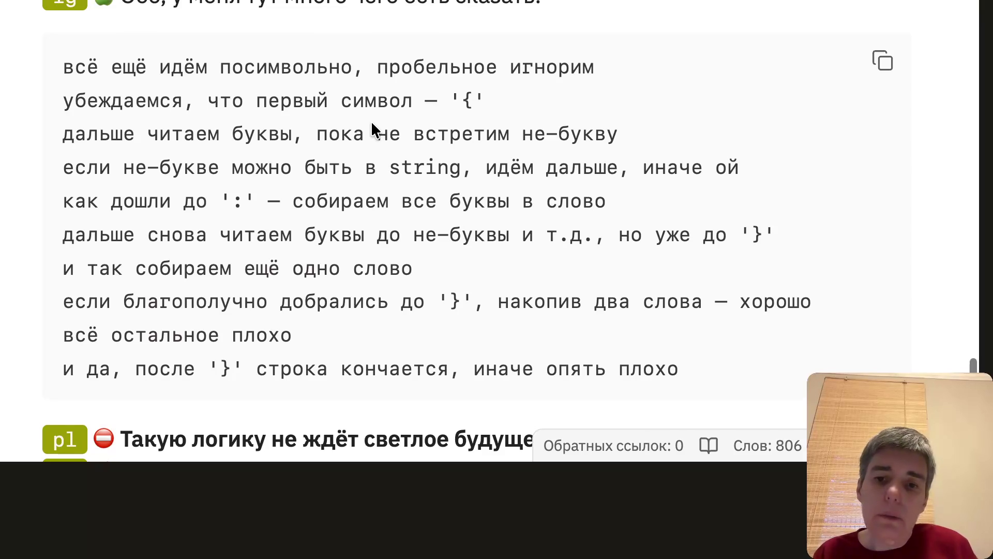
scroll(371, 122, up, 2)
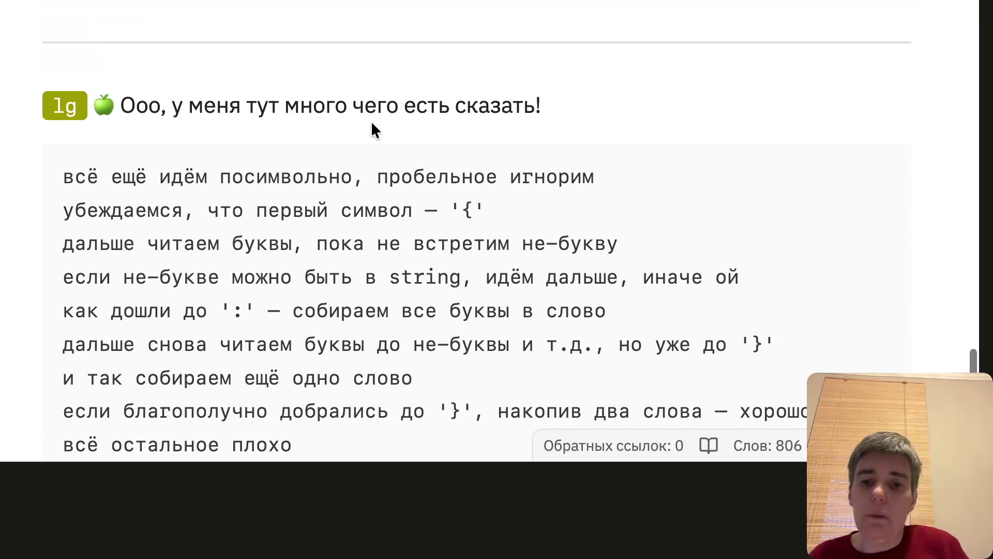
scroll(371, 123, down, 1)
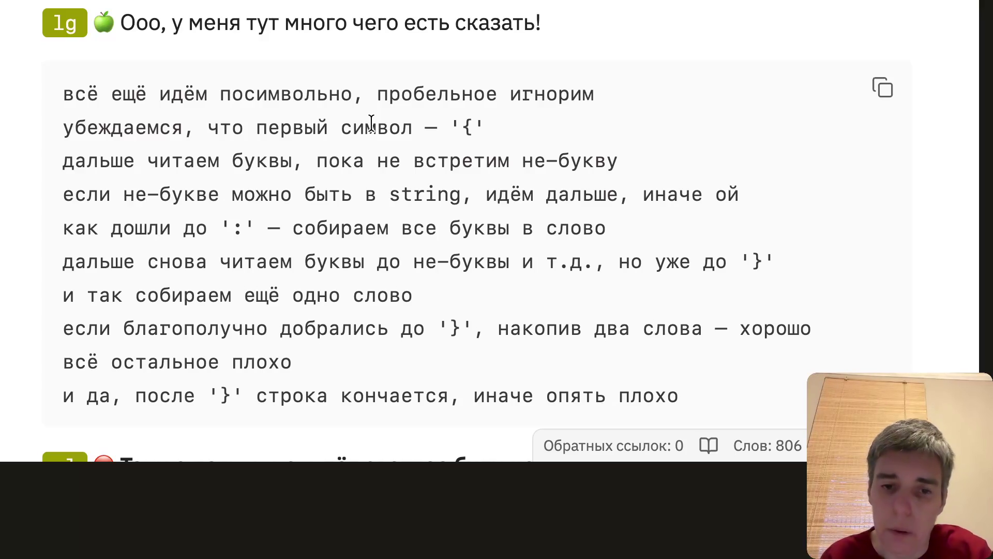
scroll(371, 124, down, 1)
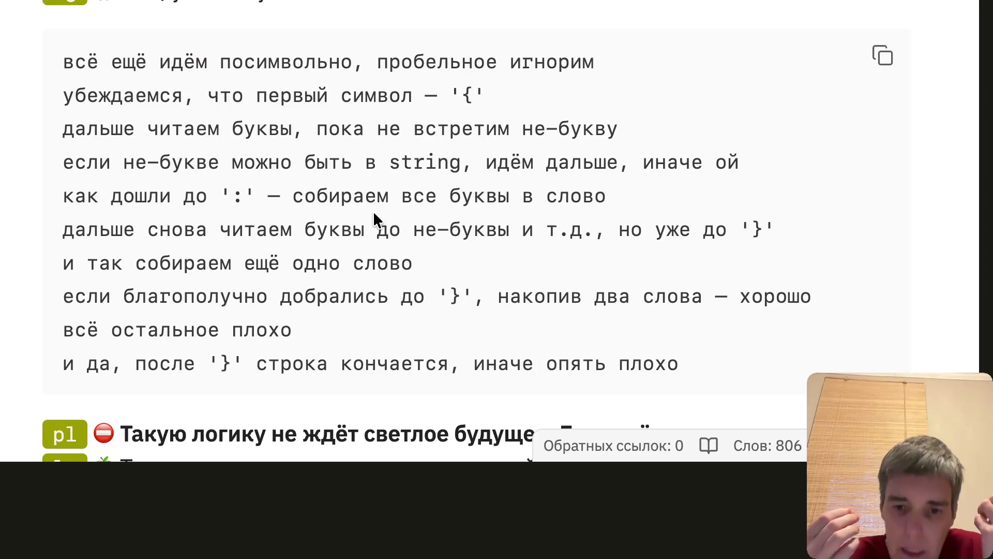
scroll(374, 213, up, 1)
scroll(375, 214, up, 3)
scroll(374, 213, up, 3)
scroll(374, 213, up, 1)
scroll(374, 213, up, 3)
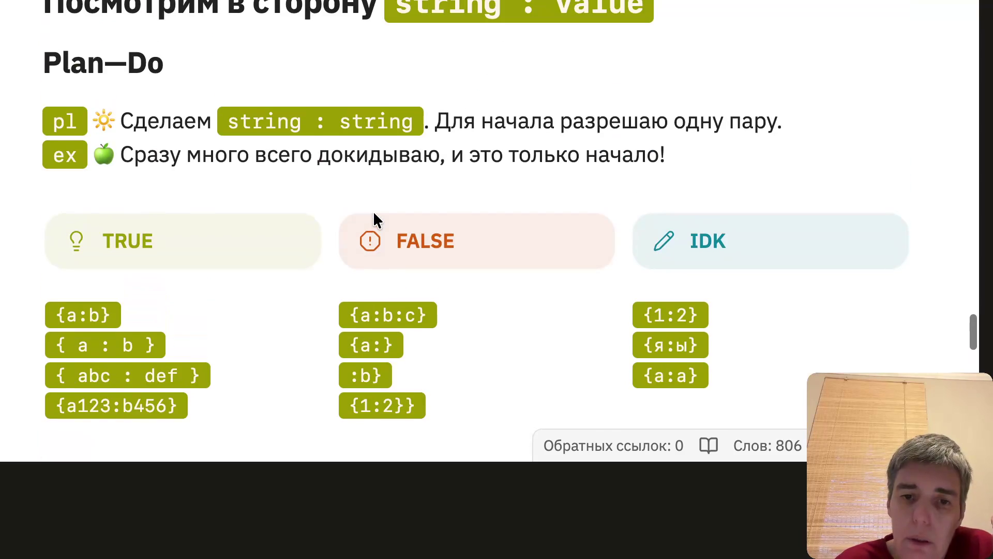
scroll(374, 214, down, 3)
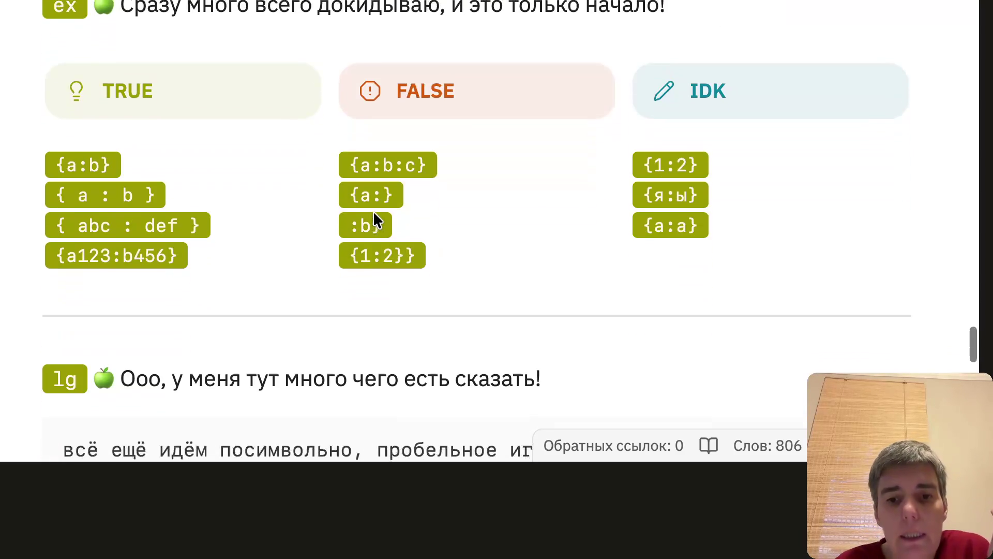
scroll(374, 214, down, 3)
scroll(374, 212, down, 3)
scroll(374, 212, down, 2)
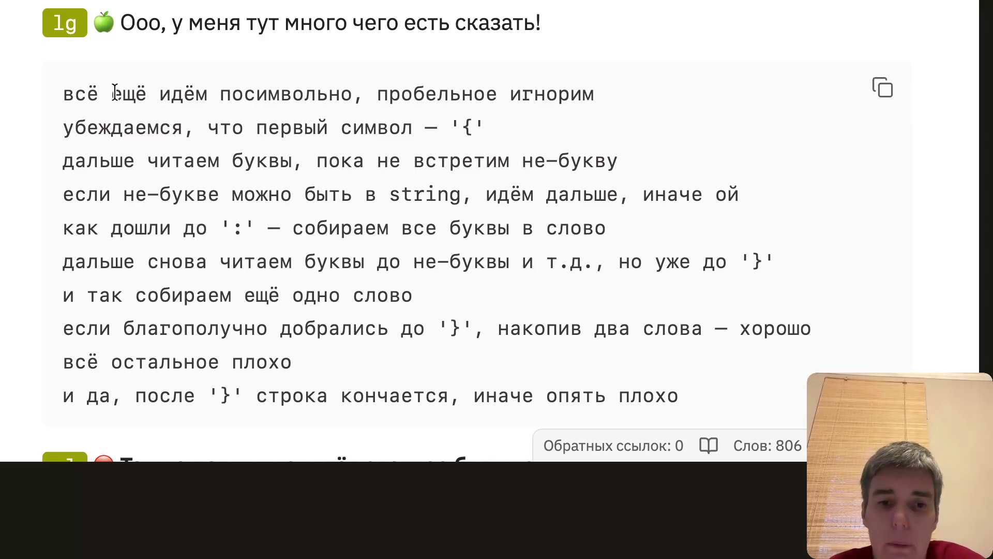
Step: Select the code block's first line about reading character by character and skipping whitespace
drag(62, 94, 593, 99)
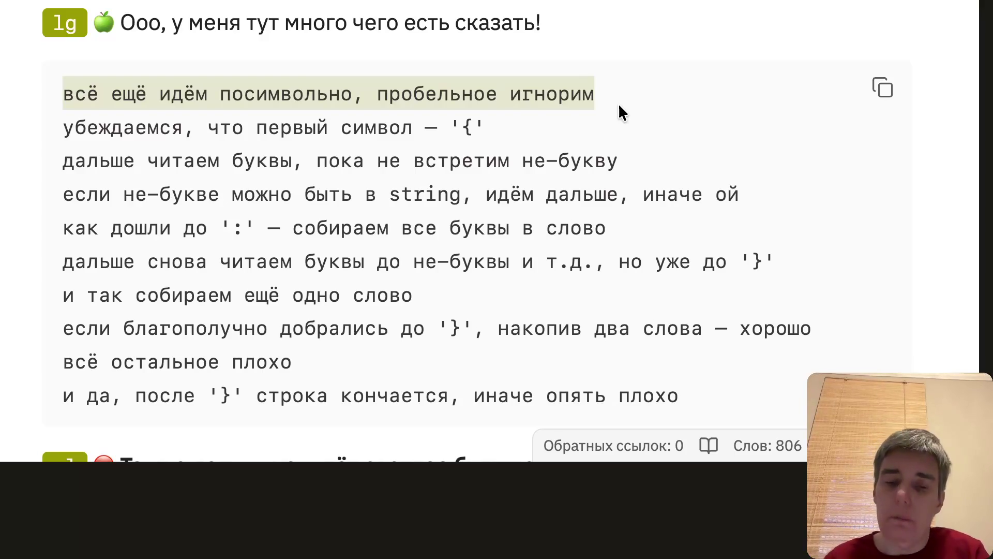
scroll(619, 111, down, 2)
scroll(618, 111, down, 1)
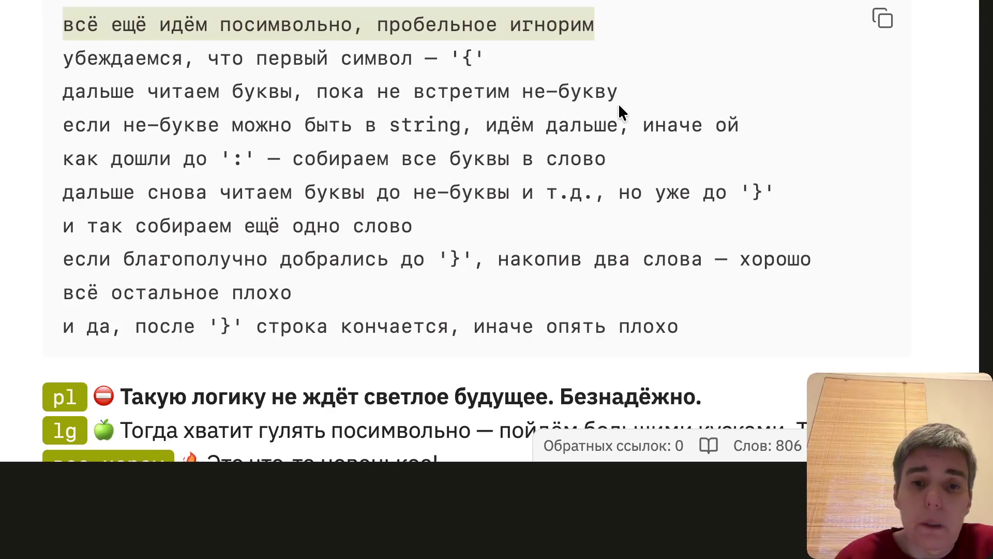
scroll(618, 107, down, 1)
scroll(619, 106, down, 2)
scroll(619, 106, down, 1)
scroll(618, 106, down, 1)
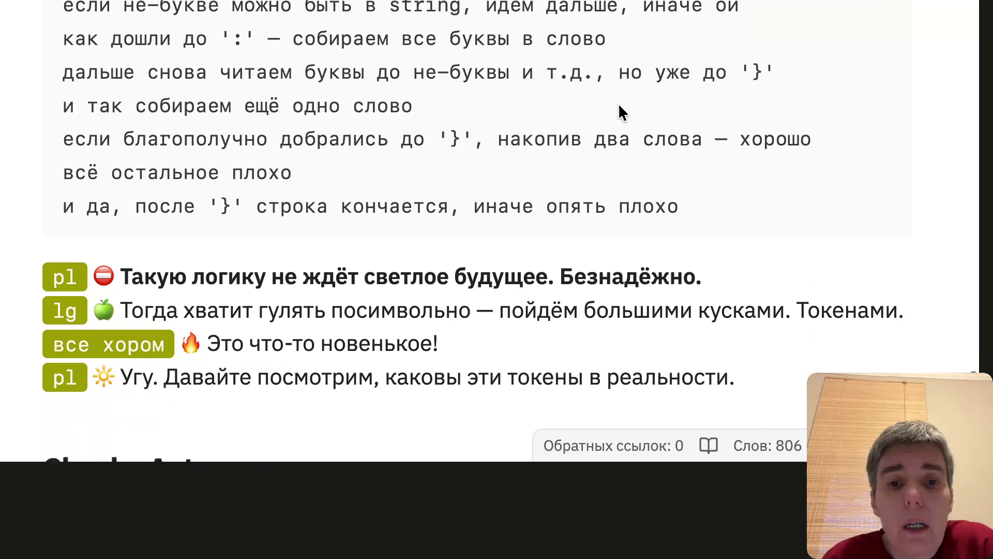
scroll(619, 106, up, 3)
scroll(619, 106, up, 1)
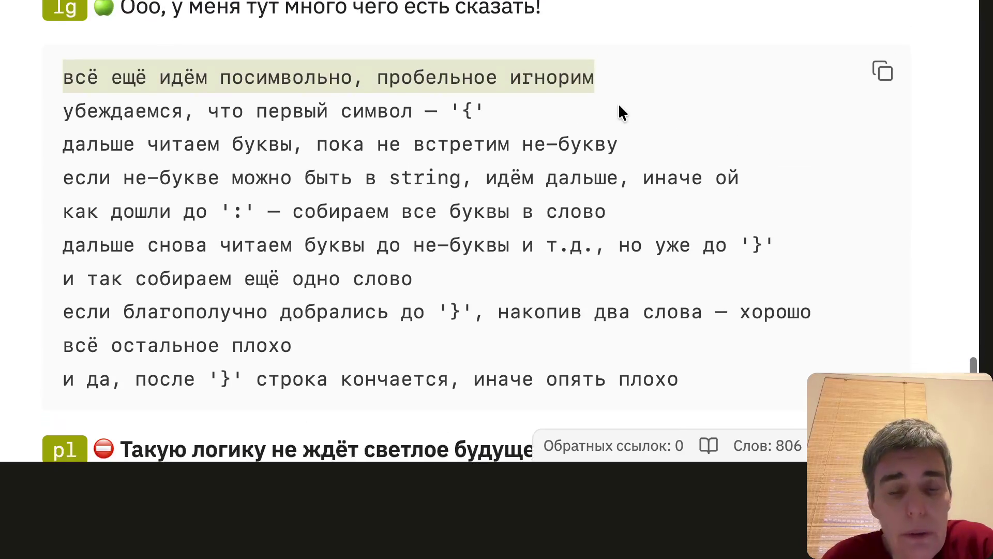
scroll(618, 111, down, 3)
scroll(618, 111, down, 2)
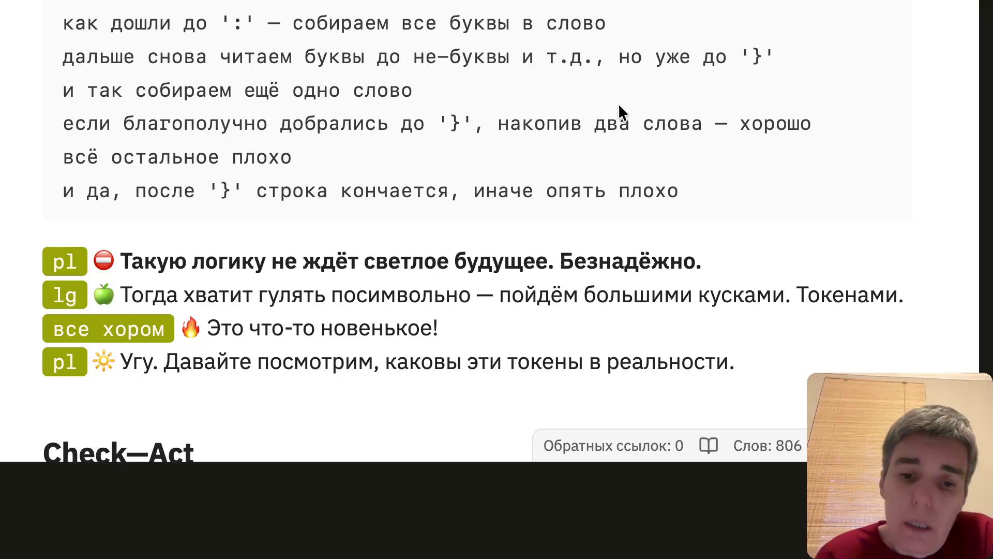
scroll(619, 106, down, 3)
scroll(618, 111, up, 3)
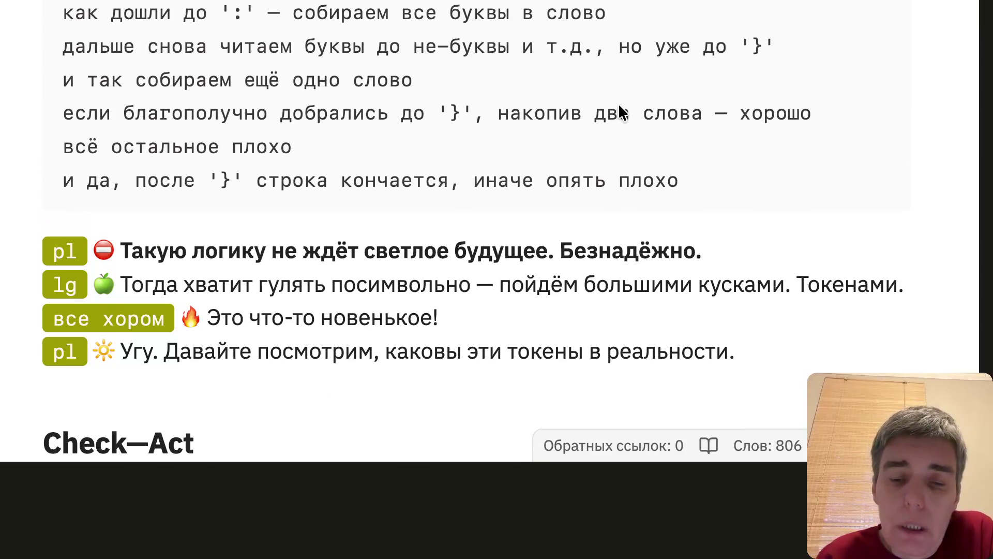
scroll(618, 104, up, 1)
scroll(618, 104, up, 1)
scroll(618, 103, up, 1)
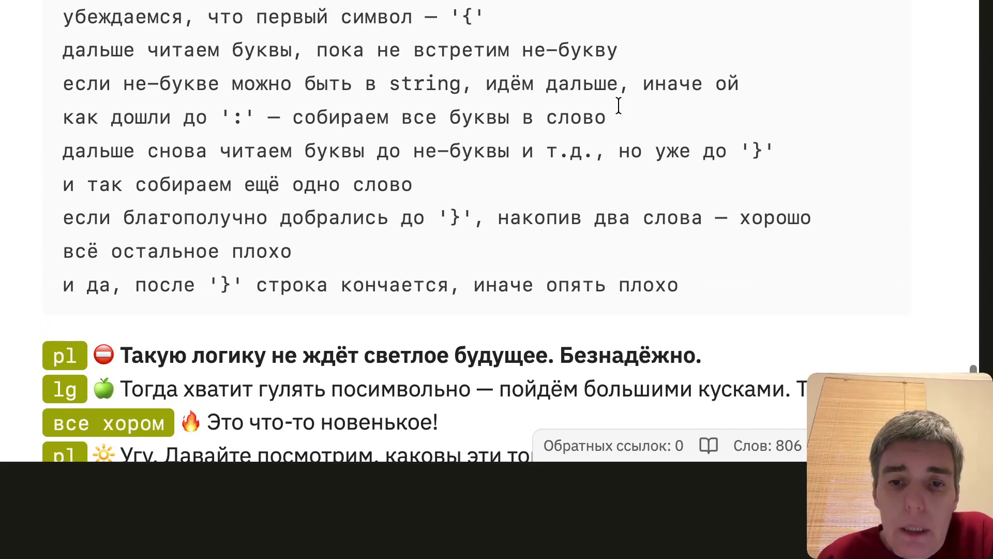
scroll(619, 103, up, 1)
scroll(618, 109, down, 3)
scroll(621, 111, up, 2)
scroll(619, 111, up, 1)
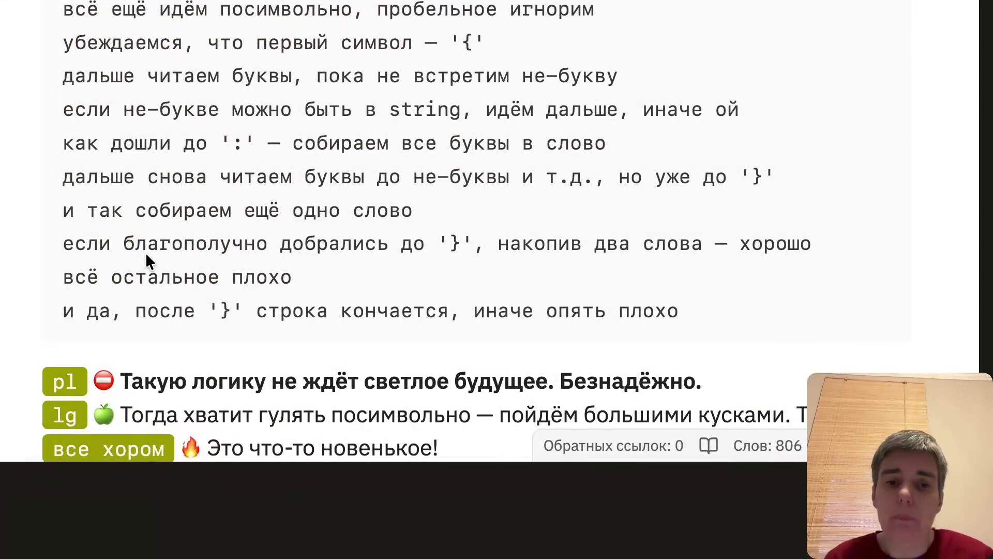
scroll(146, 252, up, 2)
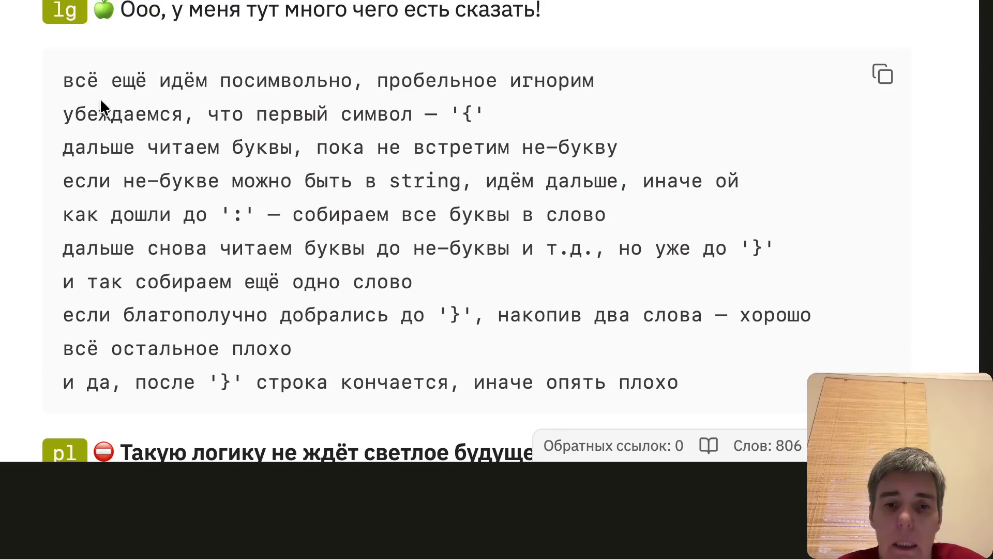
Step: Re-select the first pseudocode line before moving to the JSON specification pages
drag(60, 81, 600, 92)
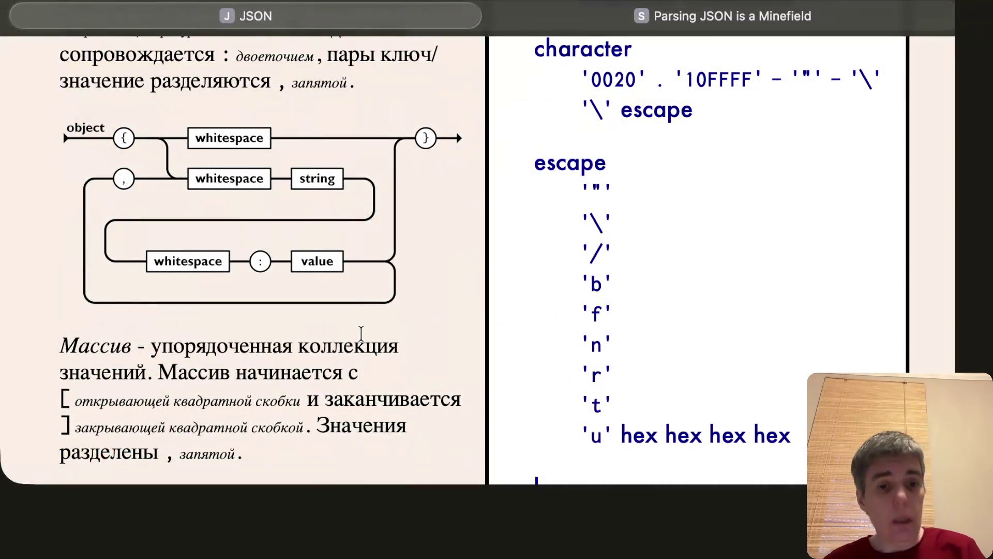
scroll(402, 329, down, 1)
scroll(401, 329, down, 1)
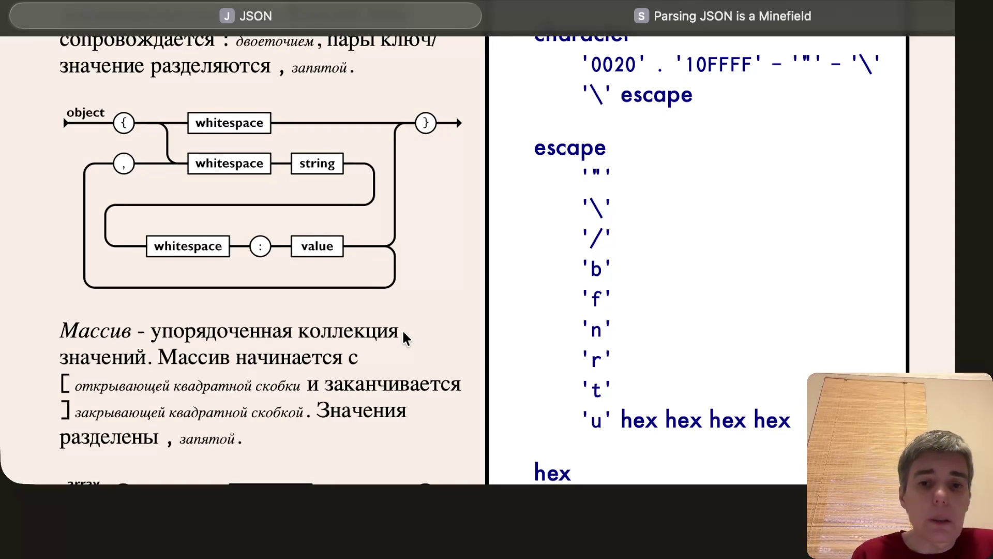
scroll(402, 337, up, 2)
scroll(403, 332, down, 4)
scroll(402, 332, down, 1)
scroll(402, 332, up, 1)
scroll(402, 332, up, 3)
scroll(402, 337, up, 2)
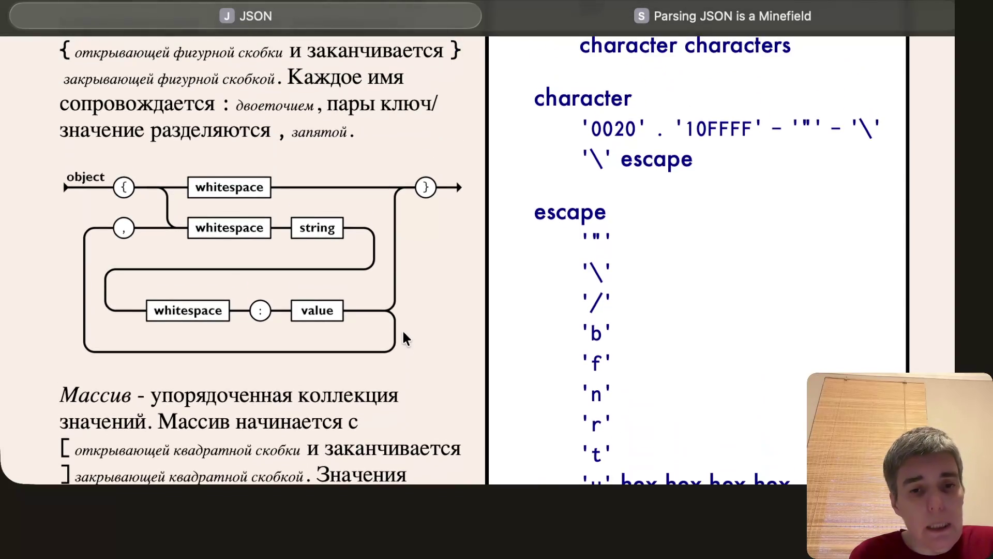
scroll(402, 337, down, 2)
scroll(403, 337, down, 2)
scroll(403, 337, down, 1)
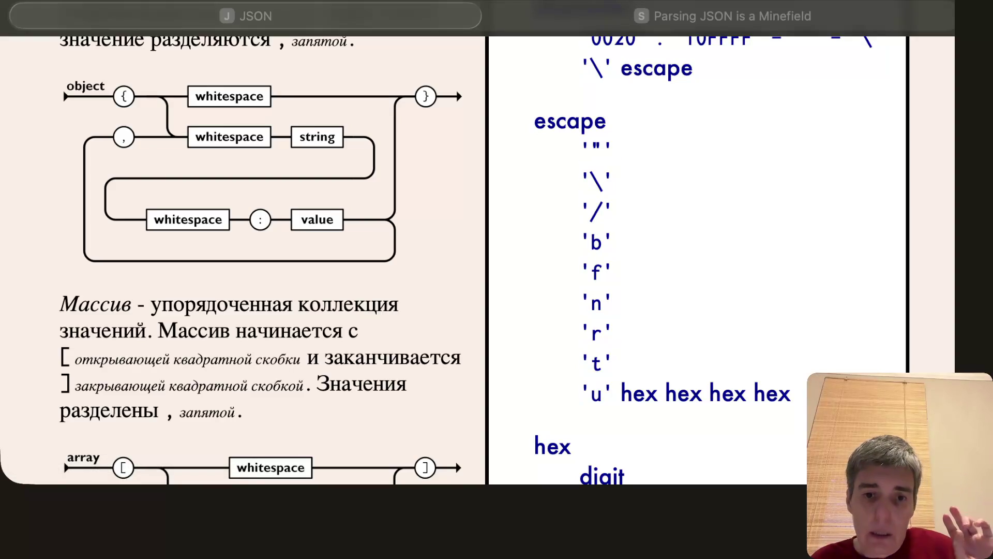
scroll(644, 95, up, 3)
scroll(644, 96, down, 2)
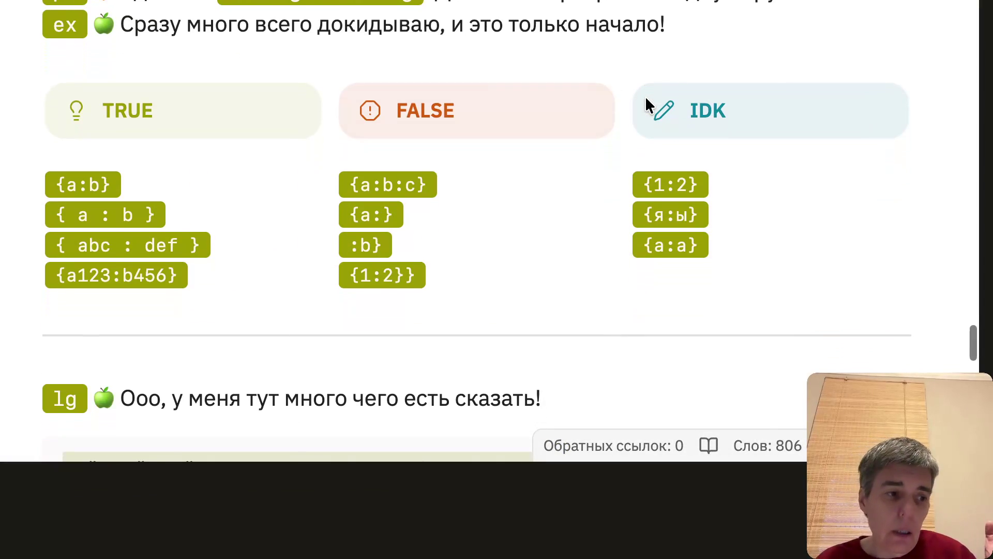
scroll(646, 99, down, 1)
scroll(647, 99, down, 1)
scroll(646, 99, down, 3)
scroll(646, 99, down, 1)
scroll(646, 99, down, 2)
scroll(649, 104, down, 1)
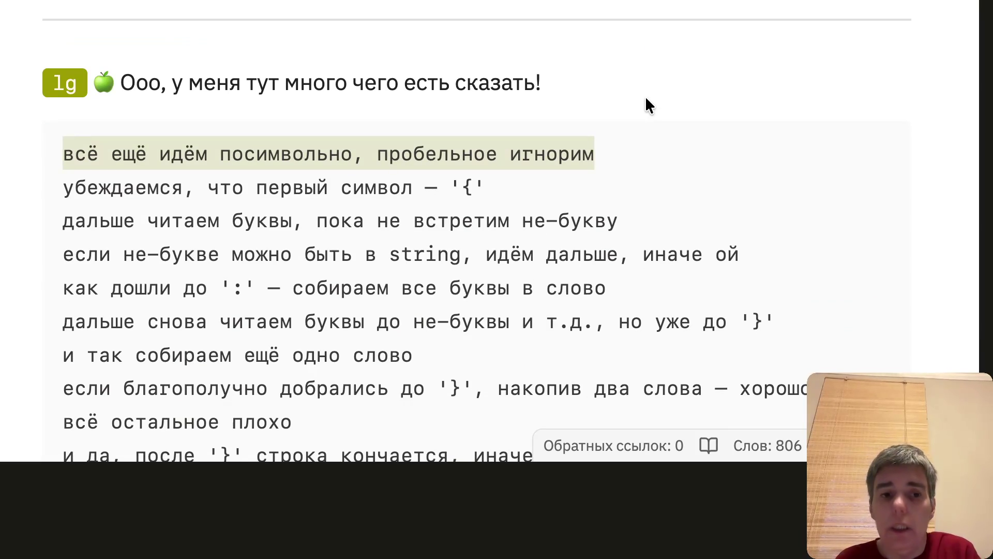
scroll(646, 98, down, 3)
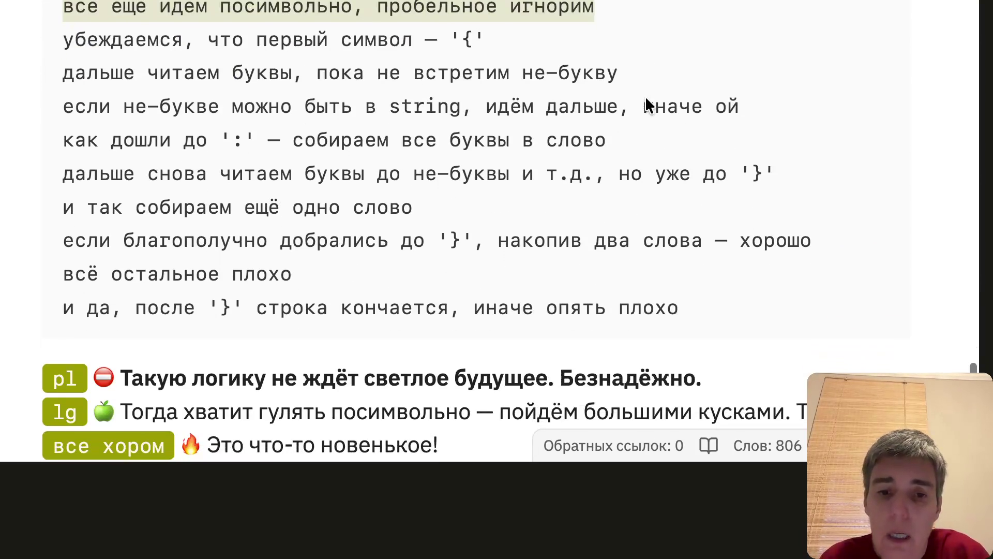
scroll(646, 98, down, 2)
scroll(646, 99, down, 1)
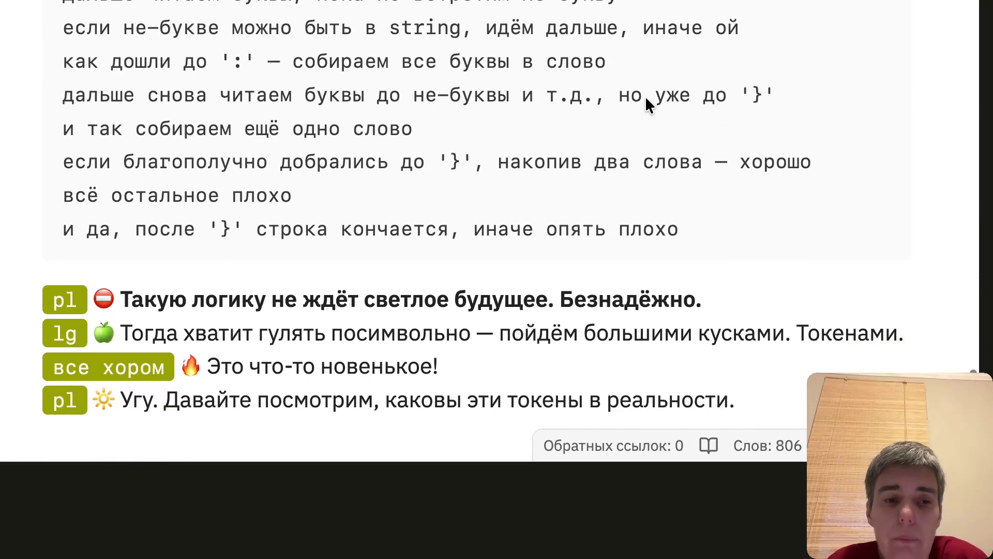
scroll(644, 95, down, 1)
scroll(645, 96, up, 1)
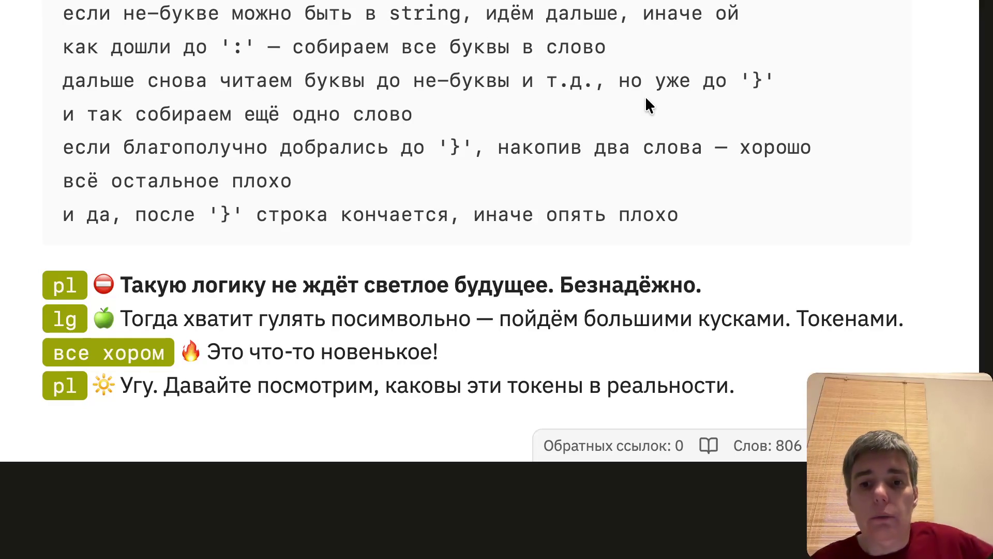
scroll(644, 96, down, 1)
scroll(645, 95, down, 3)
scroll(645, 99, down, 3)
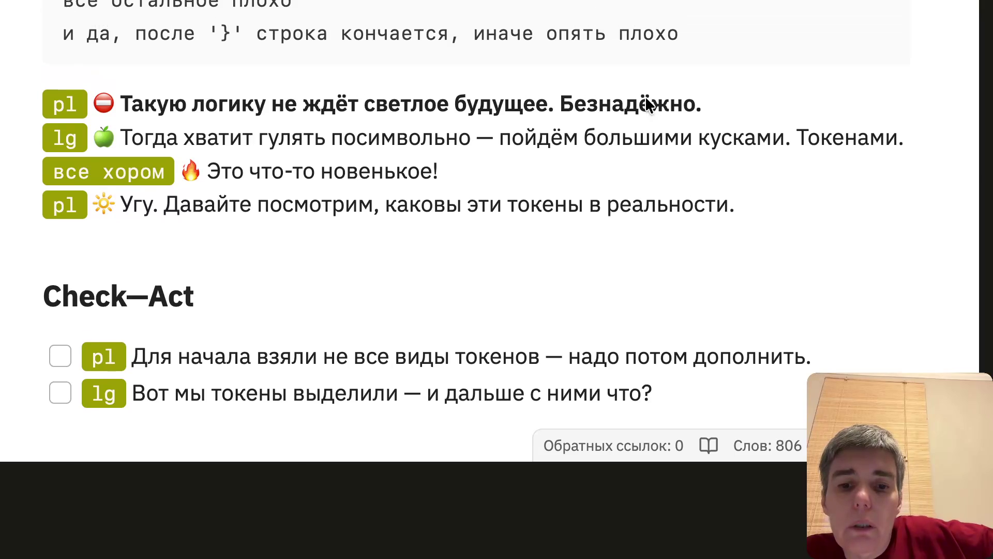
scroll(644, 95, down, 2)
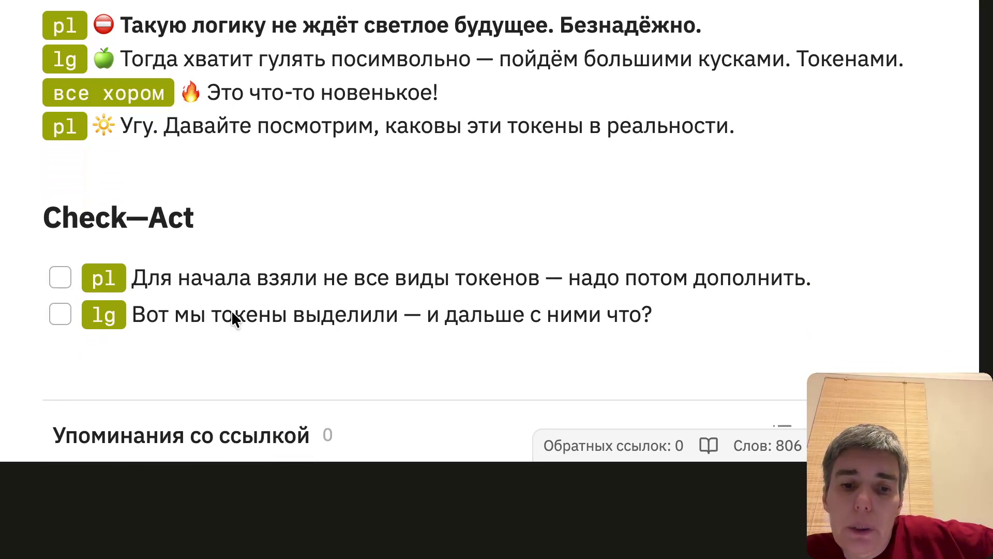
drag(215, 318, 576, 299)
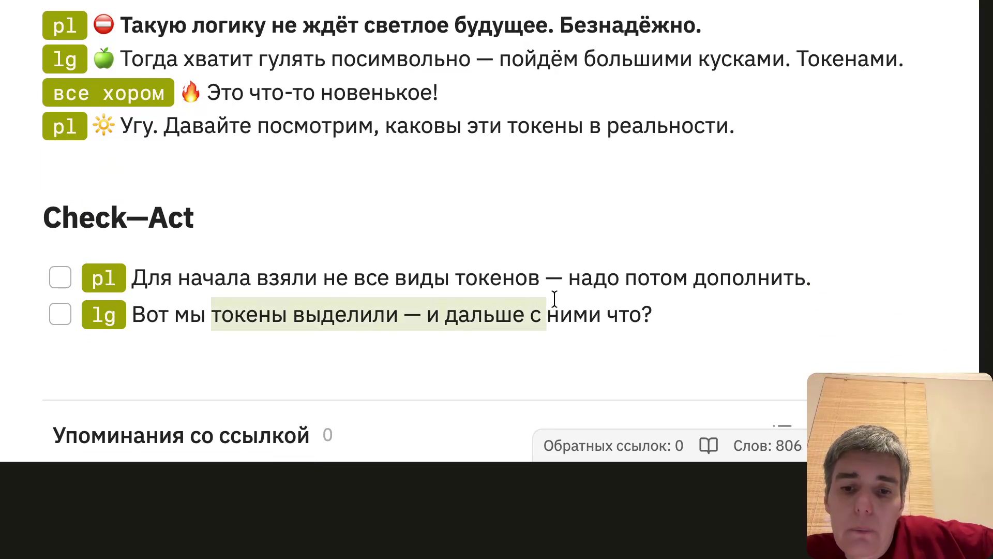
click(300, 314)
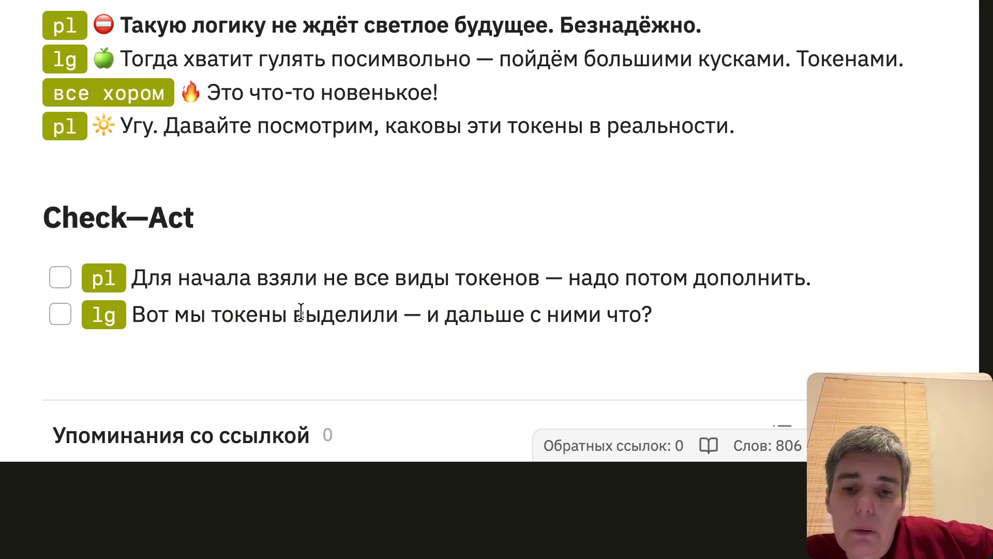
scroll(301, 315, up, 10)
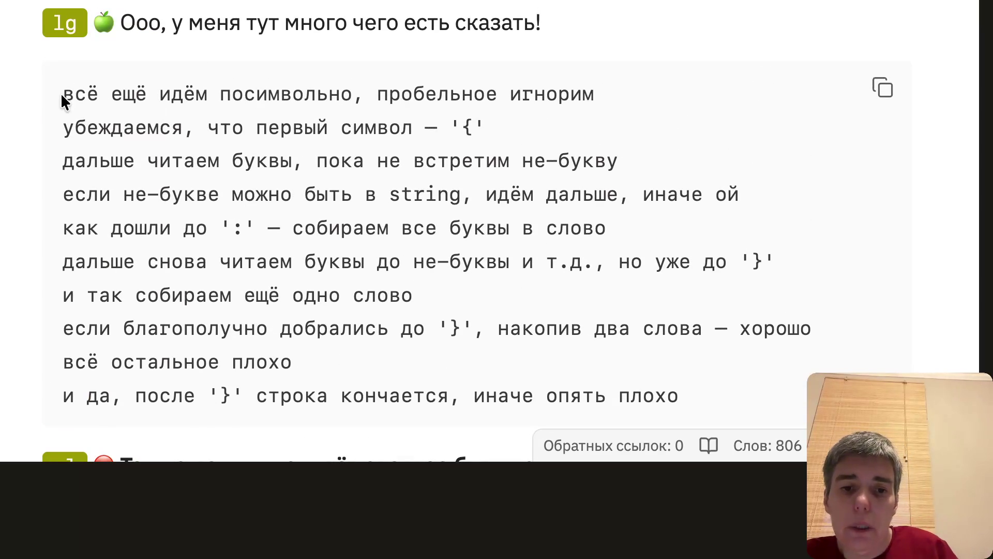
drag(63, 101, 619, 105)
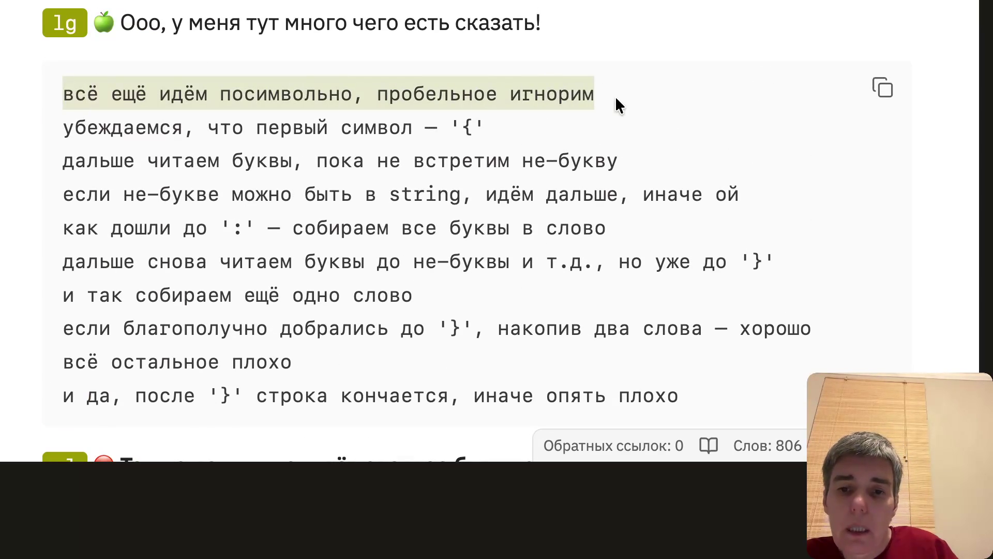
click(414, 149)
scroll(213, 142, down, 1)
drag(62, 80, 753, 342)
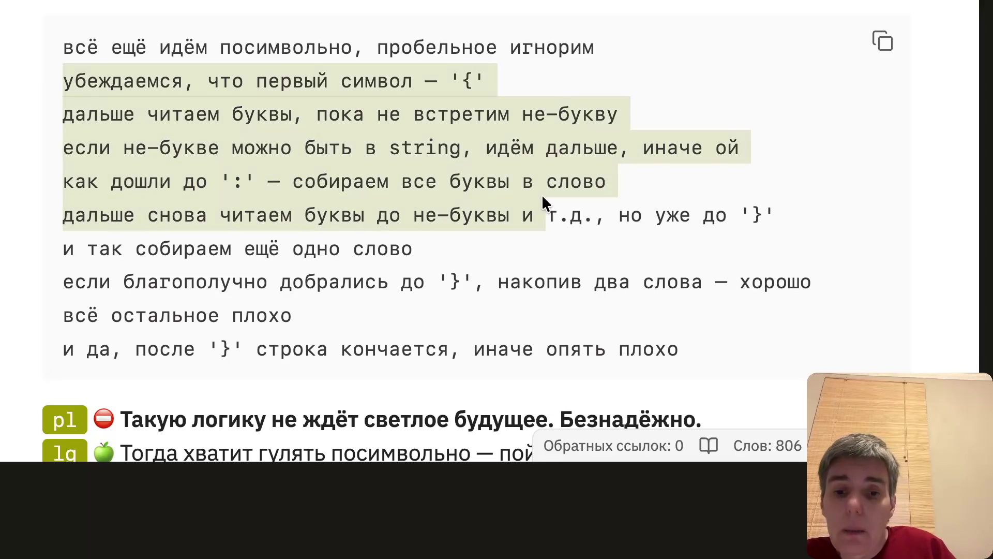
click(516, 249)
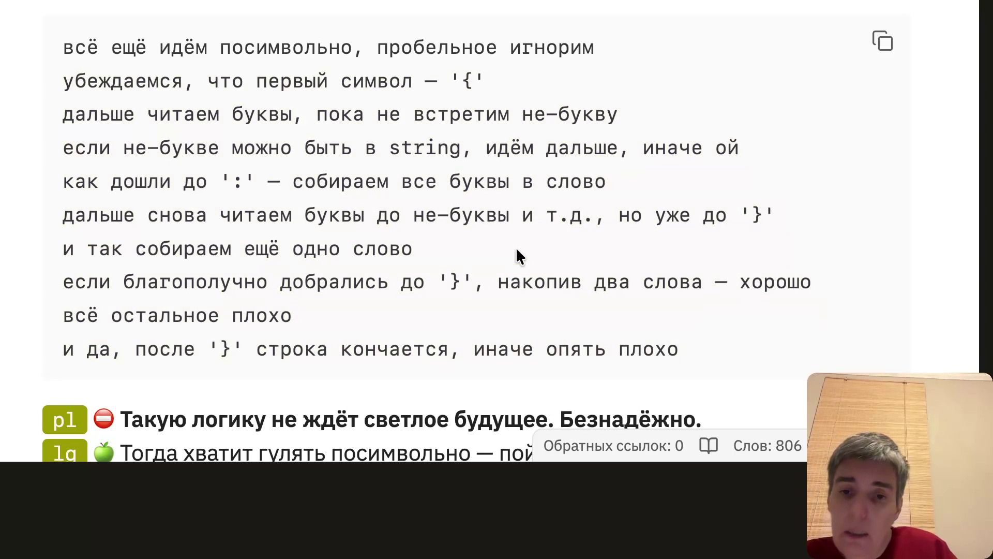
scroll(517, 249, down, 1)
scroll(517, 250, down, 5)
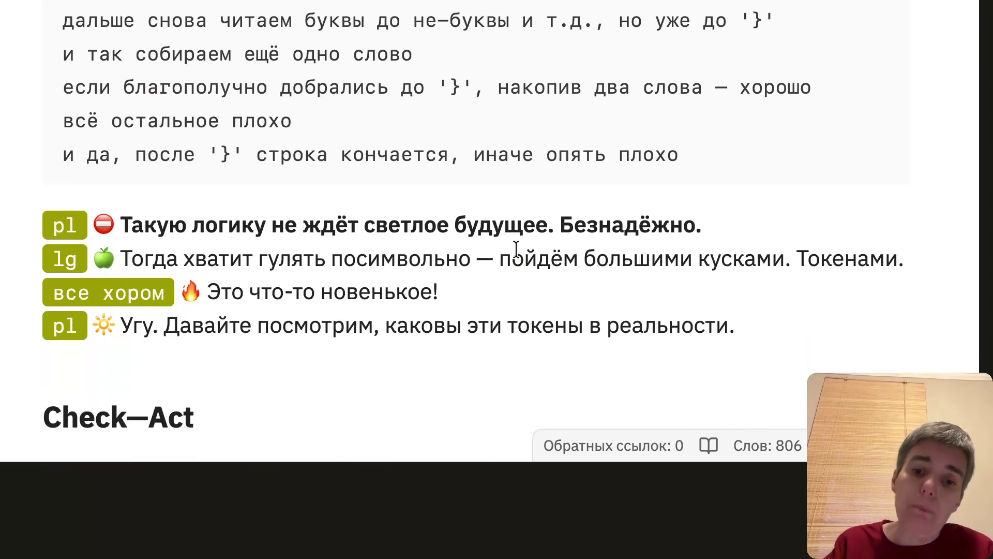
scroll(517, 250, down, 2)
scroll(516, 250, down, 4)
scroll(516, 249, up, 1)
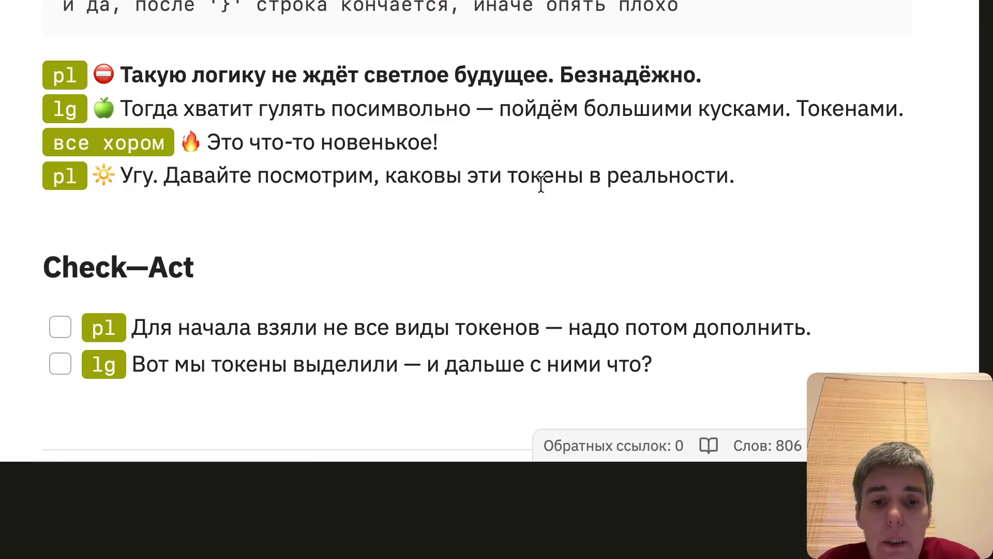
scroll(413, 252, up, 1)
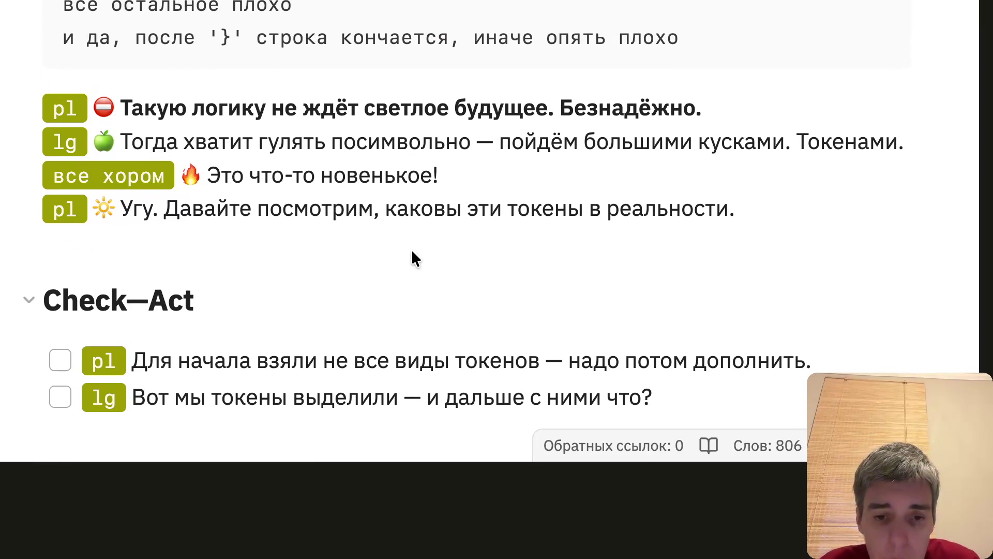
scroll(412, 252, up, 6)
scroll(412, 250, up, 8)
scroll(411, 250, up, 10)
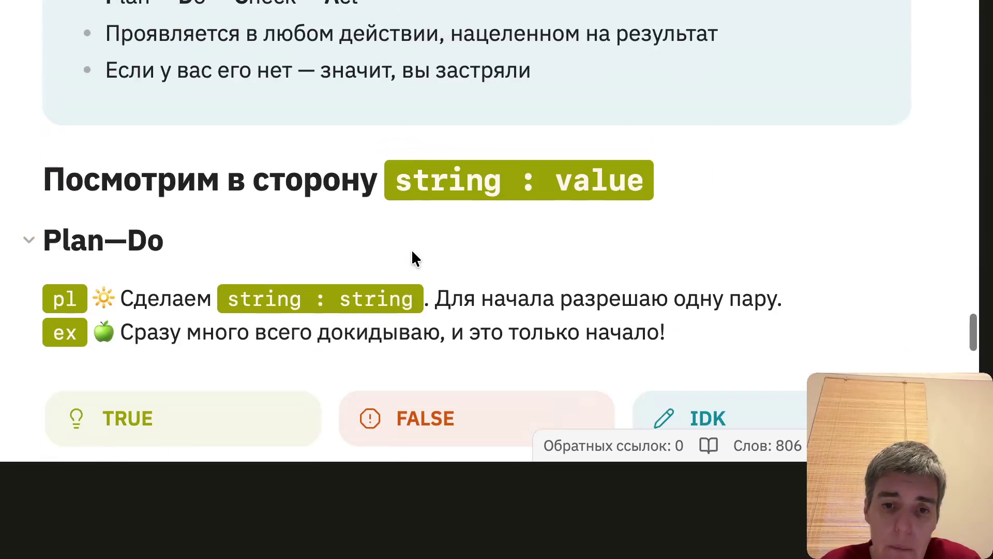
scroll(412, 250, up, 2)
scroll(411, 251, up, 2)
scroll(411, 249, up, 6)
scroll(411, 249, up, 8)
scroll(411, 249, up, 6)
scroll(412, 250, up, 5)
scroll(411, 249, up, 1)
scroll(412, 249, up, 6)
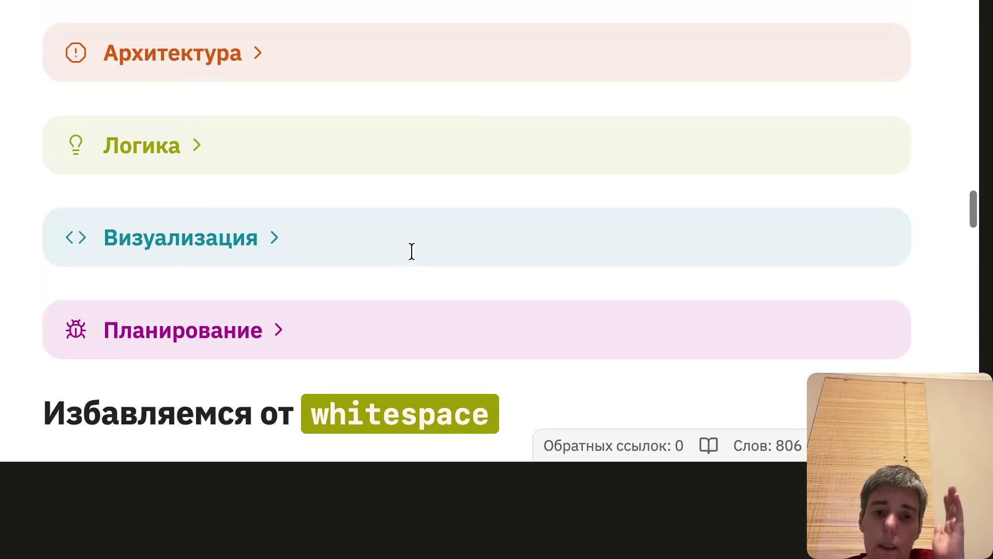
scroll(411, 249, up, 1)
scroll(411, 249, up, 3)
scroll(411, 251, up, 1)
scroll(411, 251, up, 2)
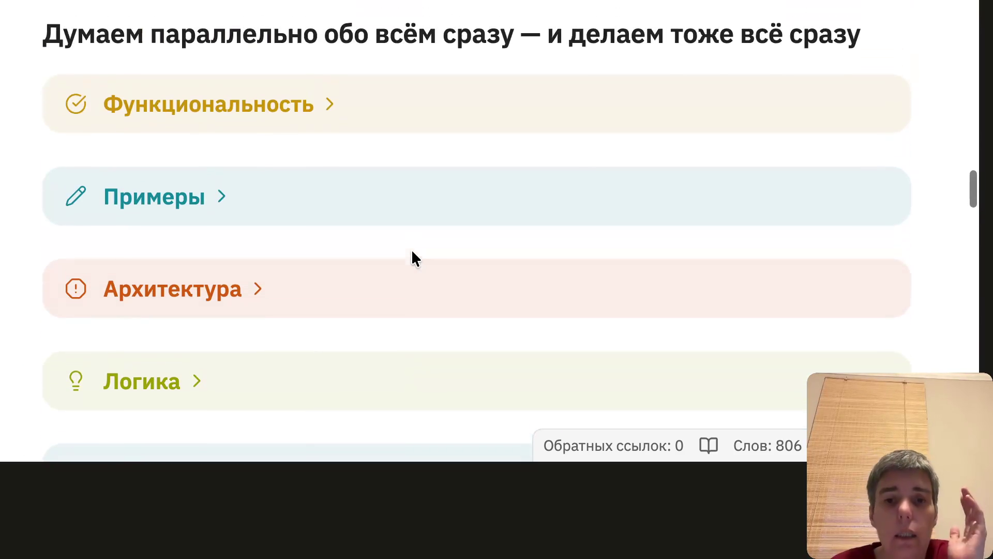
scroll(411, 250, up, 8)
scroll(411, 250, up, 9)
scroll(412, 249, up, 8)
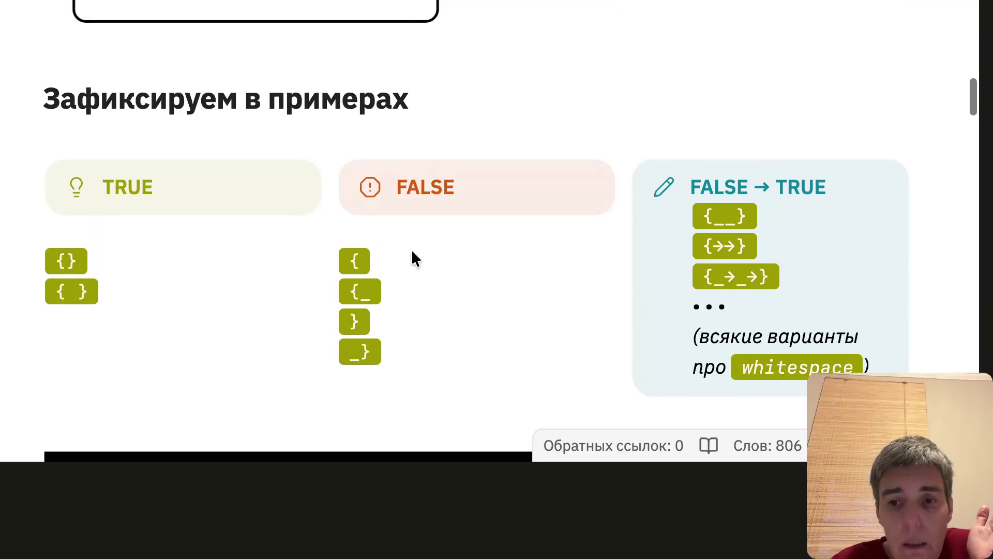
scroll(412, 250, up, 2)
scroll(412, 251, up, 7)
scroll(411, 258, up, 2)
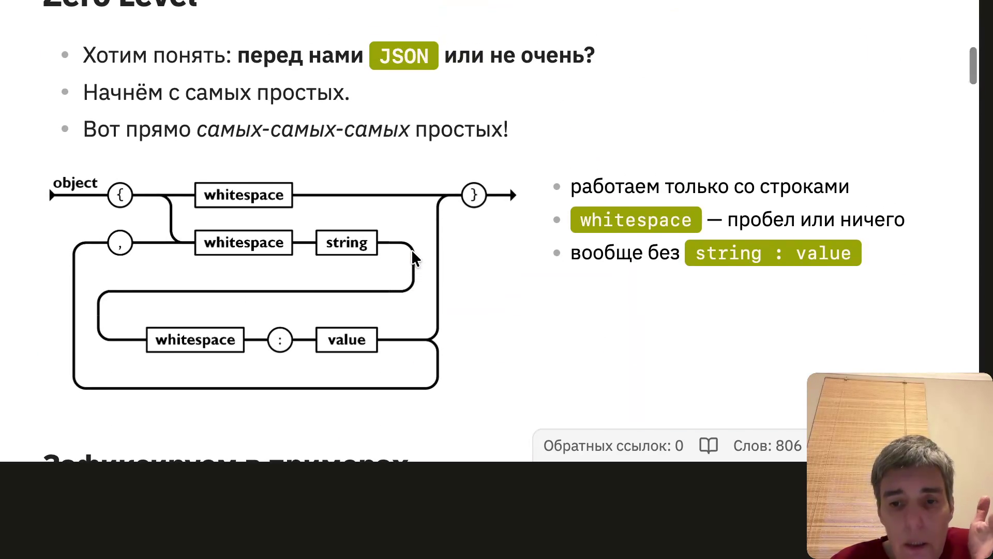
scroll(412, 252, down, 6)
scroll(412, 252, down, 5)
scroll(412, 252, down, 7)
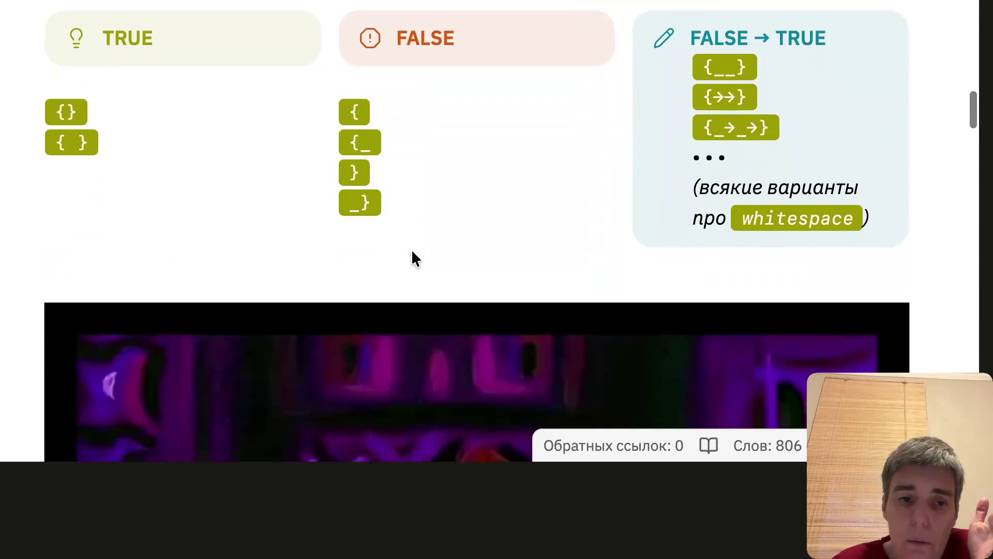
scroll(412, 259, up, 2)
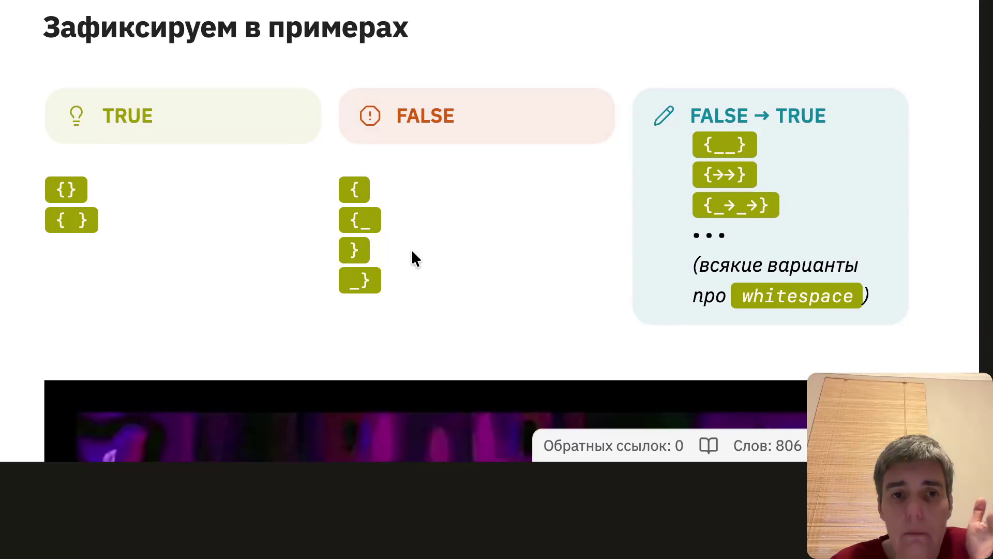
scroll(412, 252, up, 2)
scroll(411, 252, up, 3)
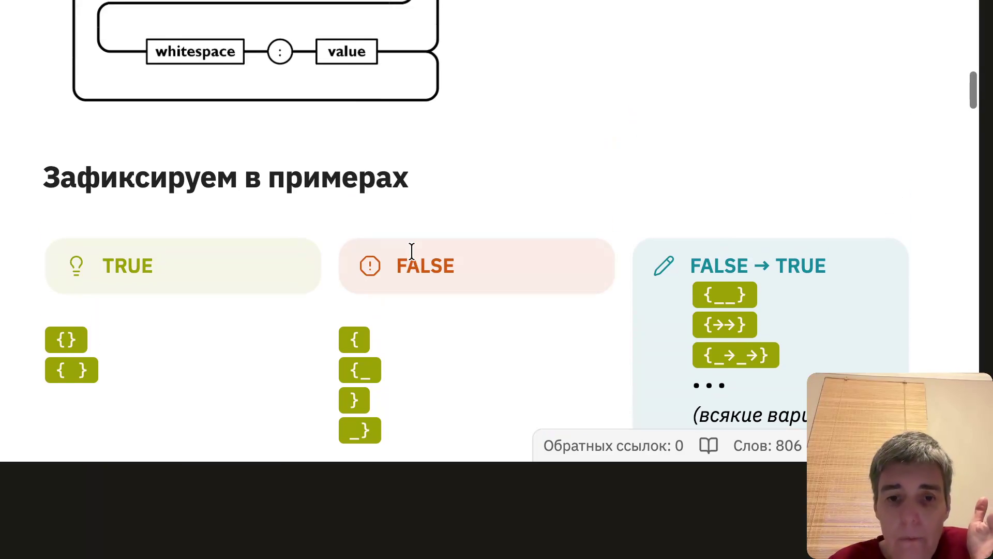
scroll(413, 252, up, 1)
scroll(412, 249, up, 1)
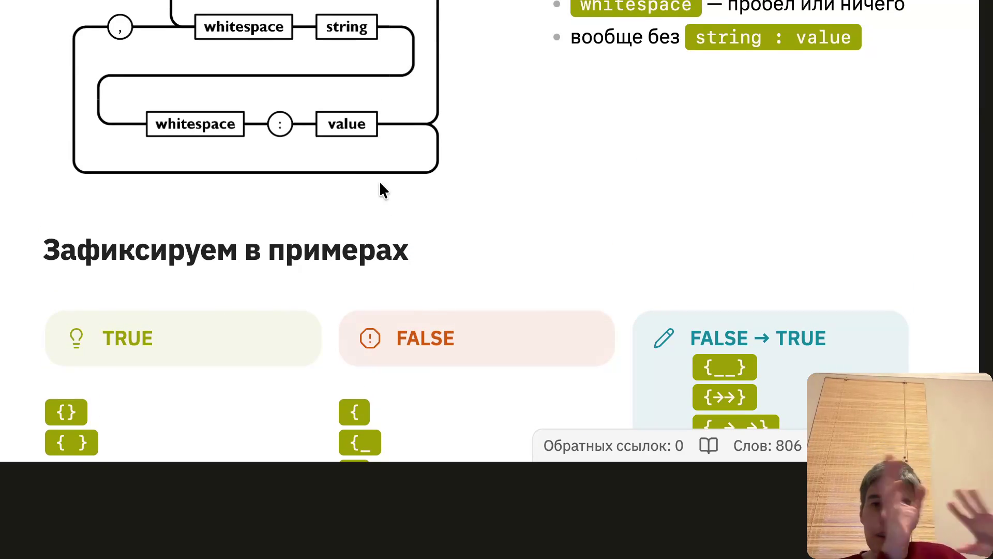
scroll(380, 190, up, 1)
scroll(380, 190, up, 1)
scroll(380, 190, up, 2)
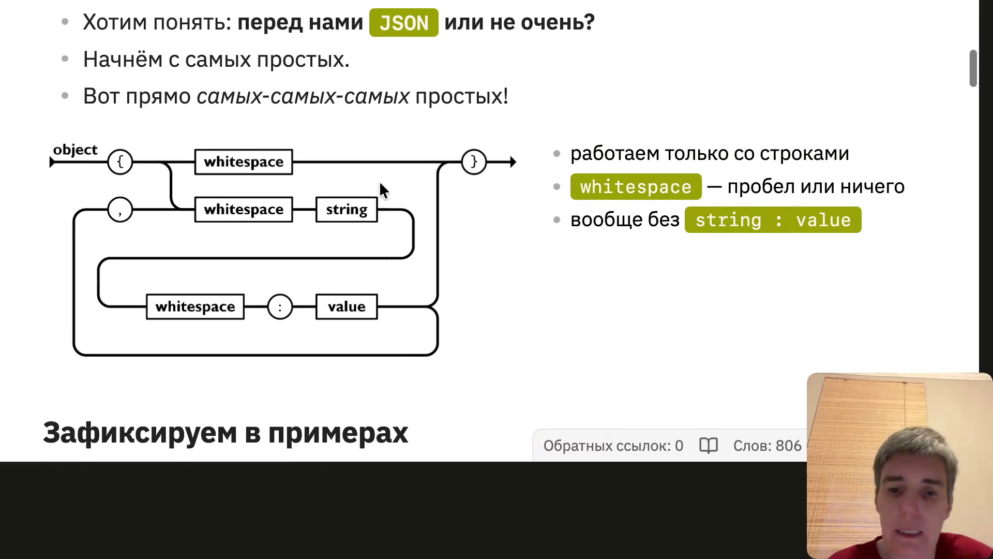
scroll(380, 181, down, 4)
scroll(380, 180, down, 1)
scroll(380, 183, down, 1)
scroll(380, 183, up, 2)
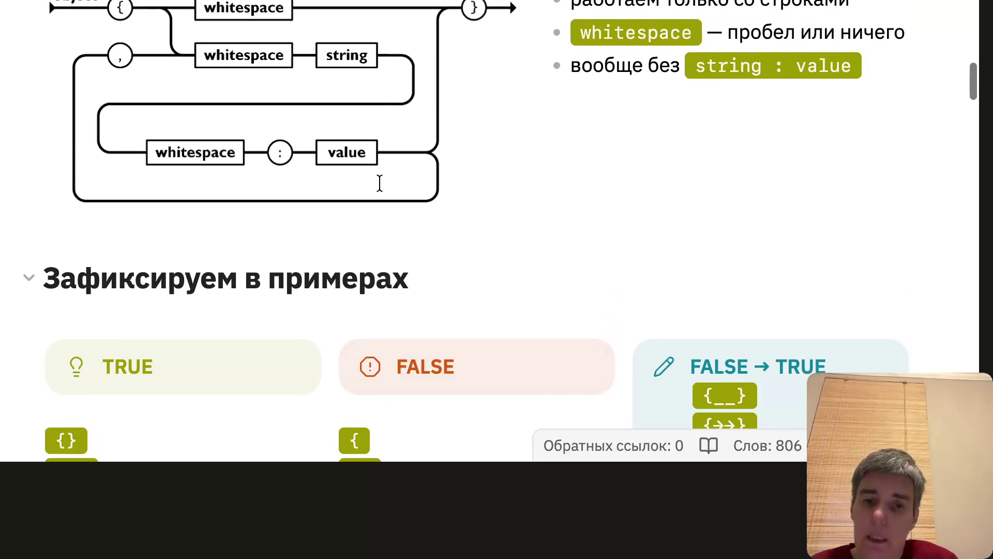
scroll(380, 182, up, 1)
scroll(379, 186, up, 1)
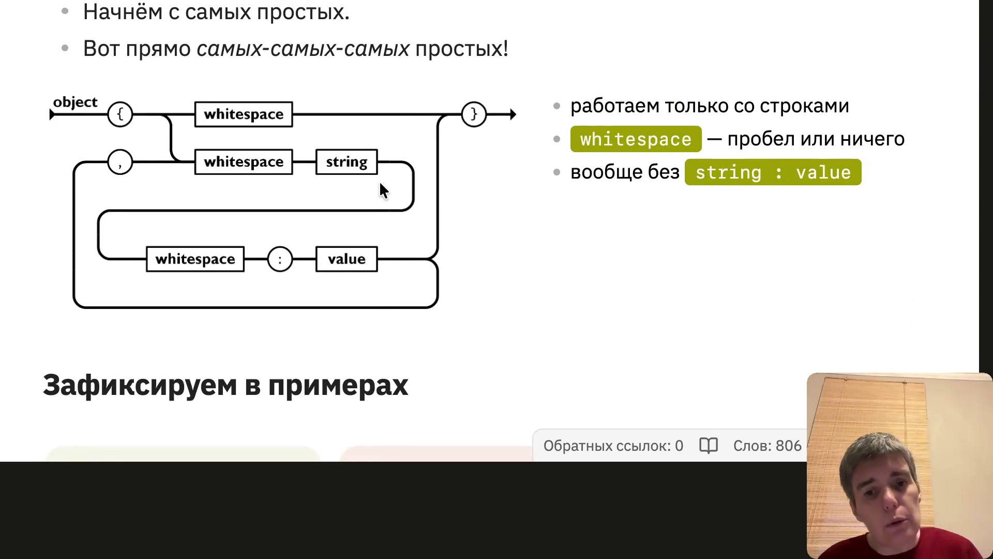
scroll(381, 186, up, 3)
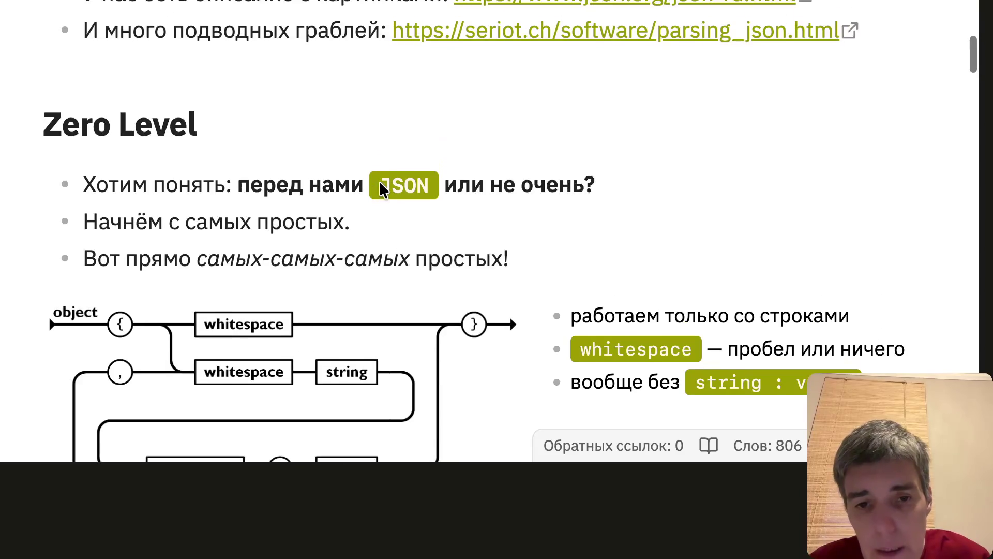
scroll(380, 186, down, 1)
scroll(380, 184, down, 2)
scroll(380, 185, down, 4)
scroll(381, 184, down, 4)
scroll(380, 184, down, 3)
scroll(382, 190, down, 3)
scroll(383, 190, down, 2)
scroll(382, 190, down, 1)
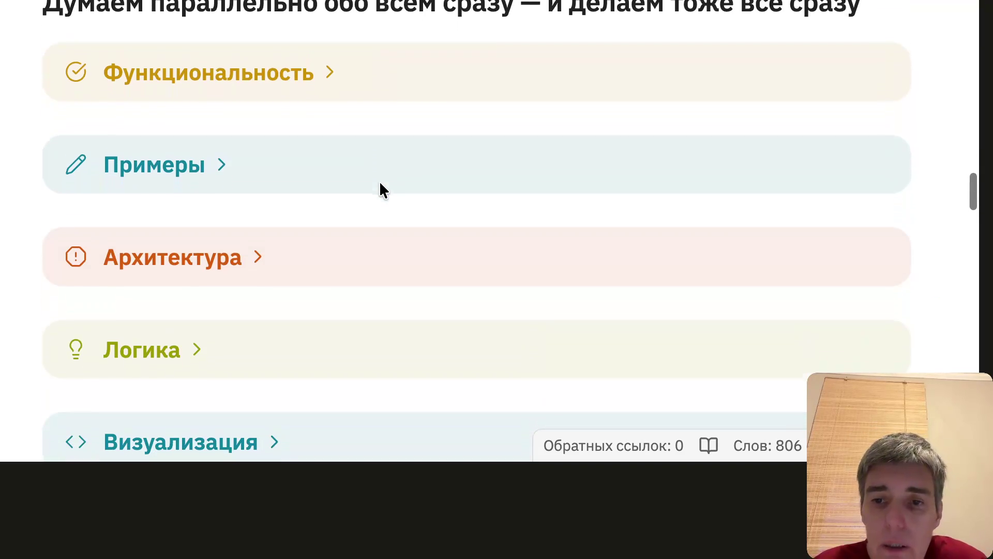
scroll(382, 190, down, 1)
scroll(380, 190, down, 1)
scroll(379, 189, down, 1)
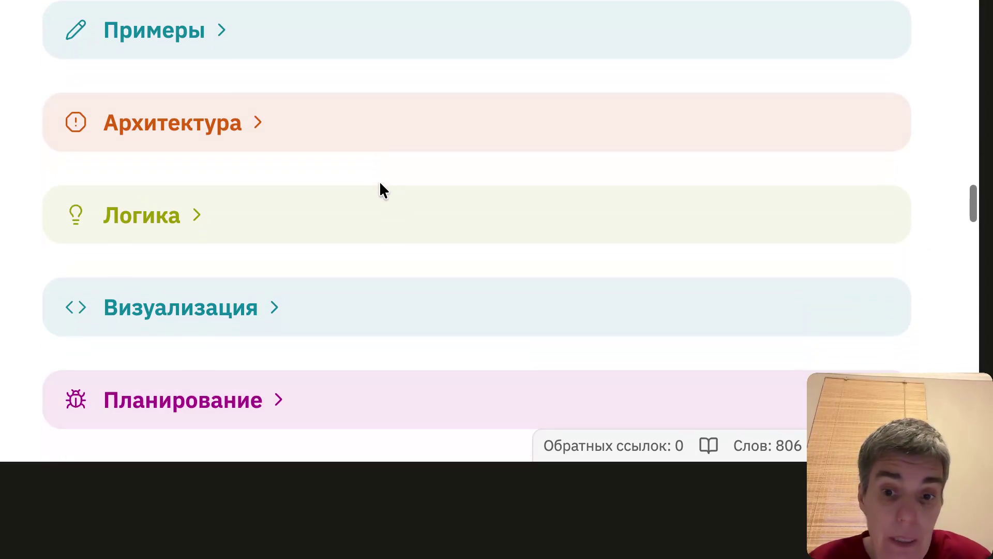